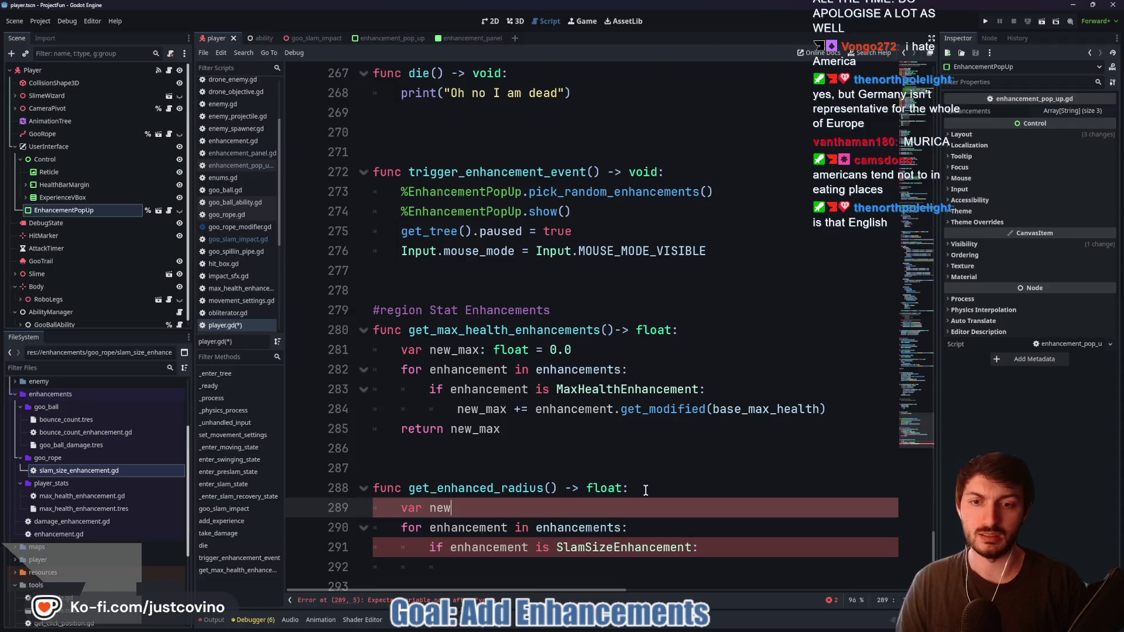
# Step: Declare new_radius: float = 0.0 and add enhancement.get_modified for each SlamSizeEnhancement
pyautogui.write(': float = 0.')
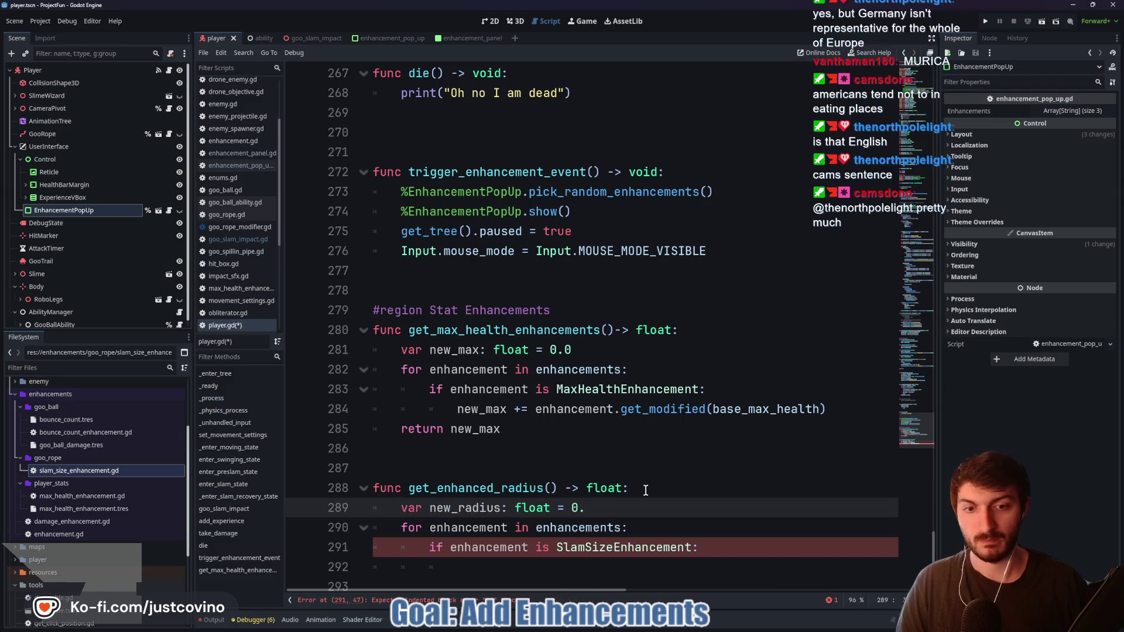
pyautogui.write('0')
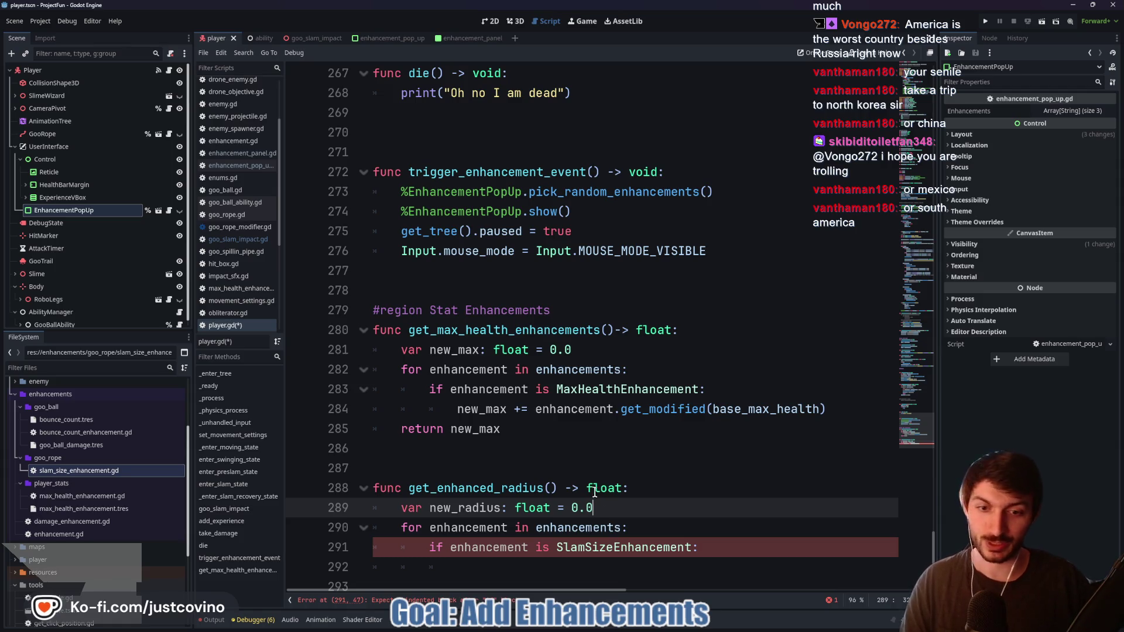
pyautogui.click(632, 568)
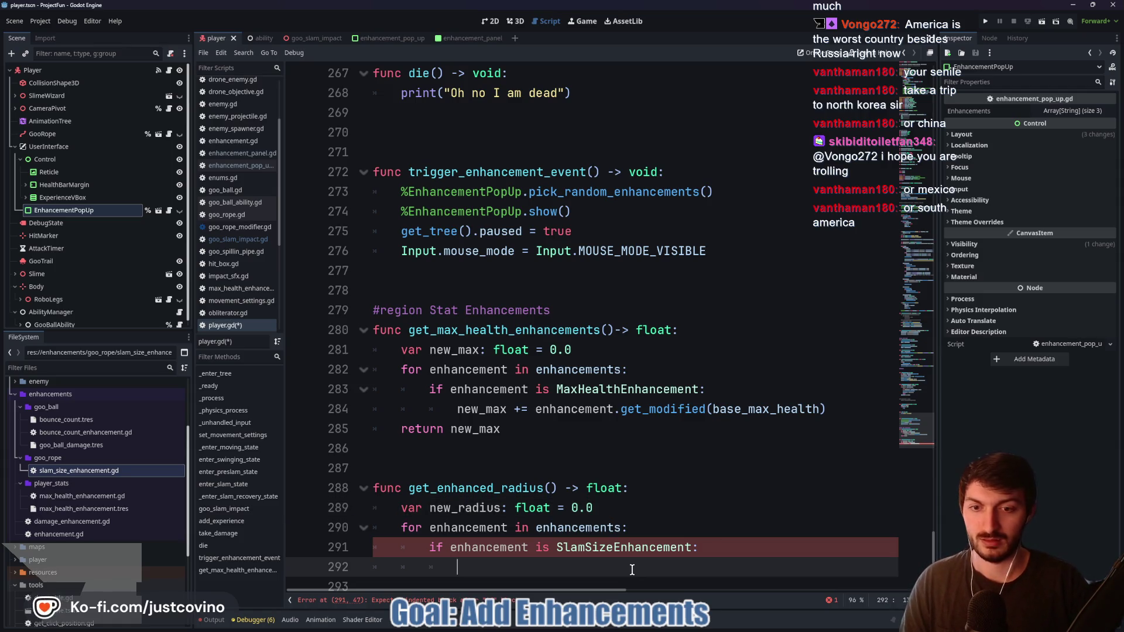
pyautogui.write('_ra')
pyautogui.press('Return')
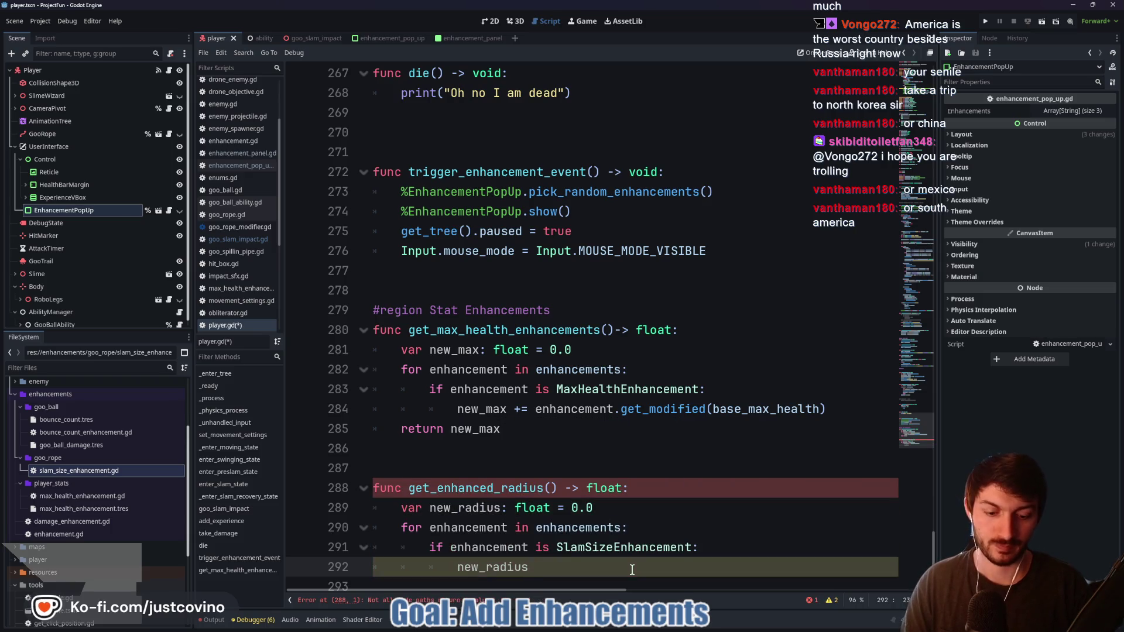
pyautogui.write('+= ')
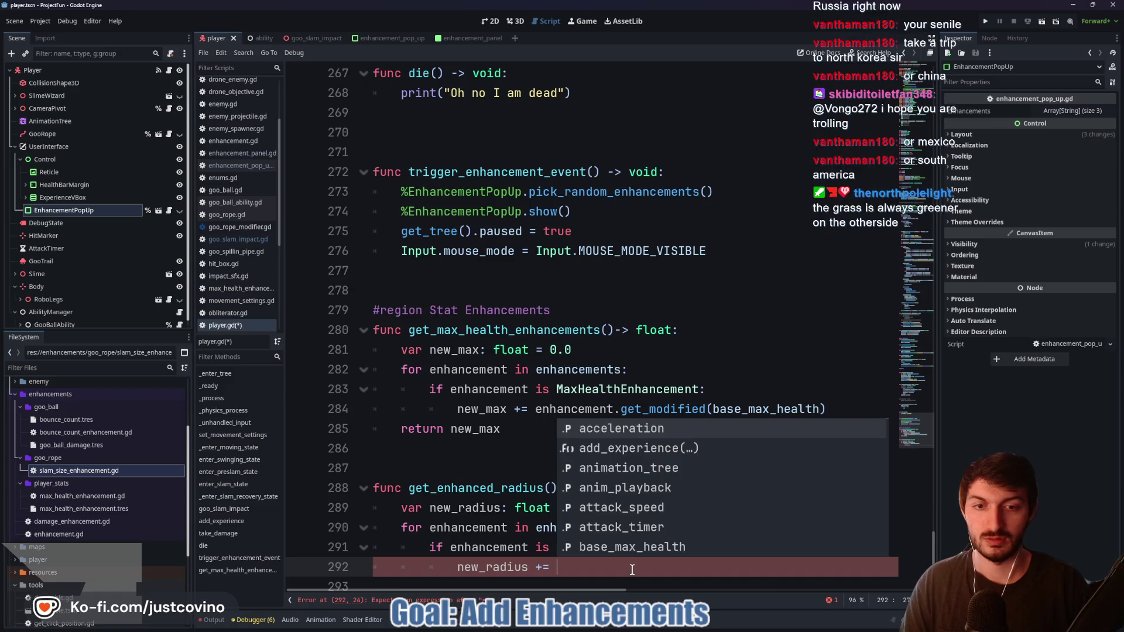
pyautogui.write('enhance,e')
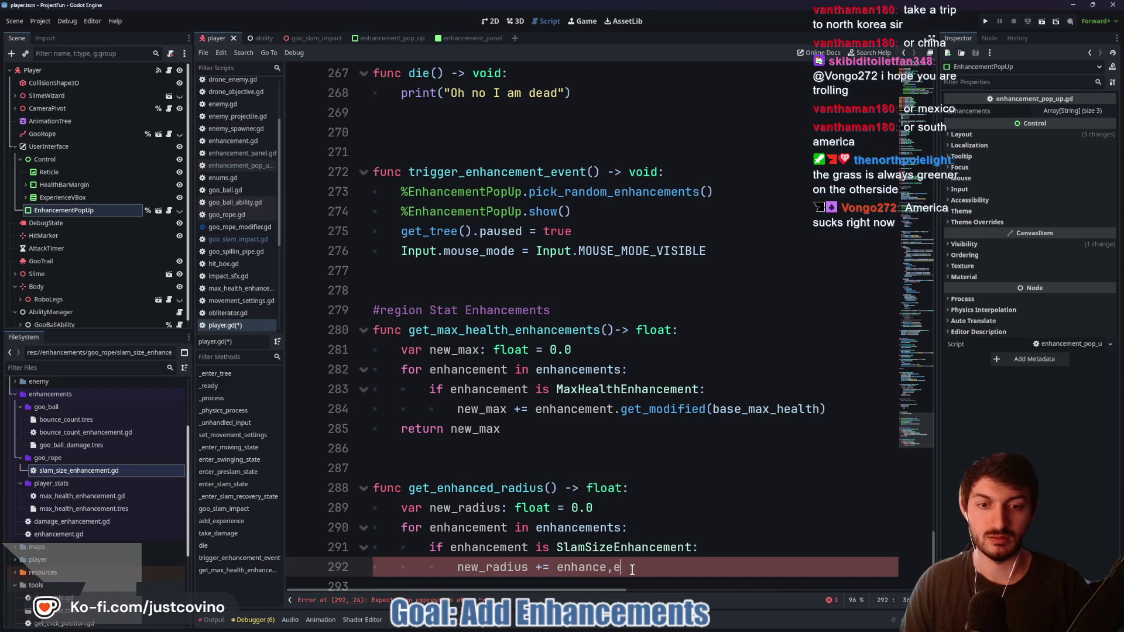
pyautogui.write('ment.')
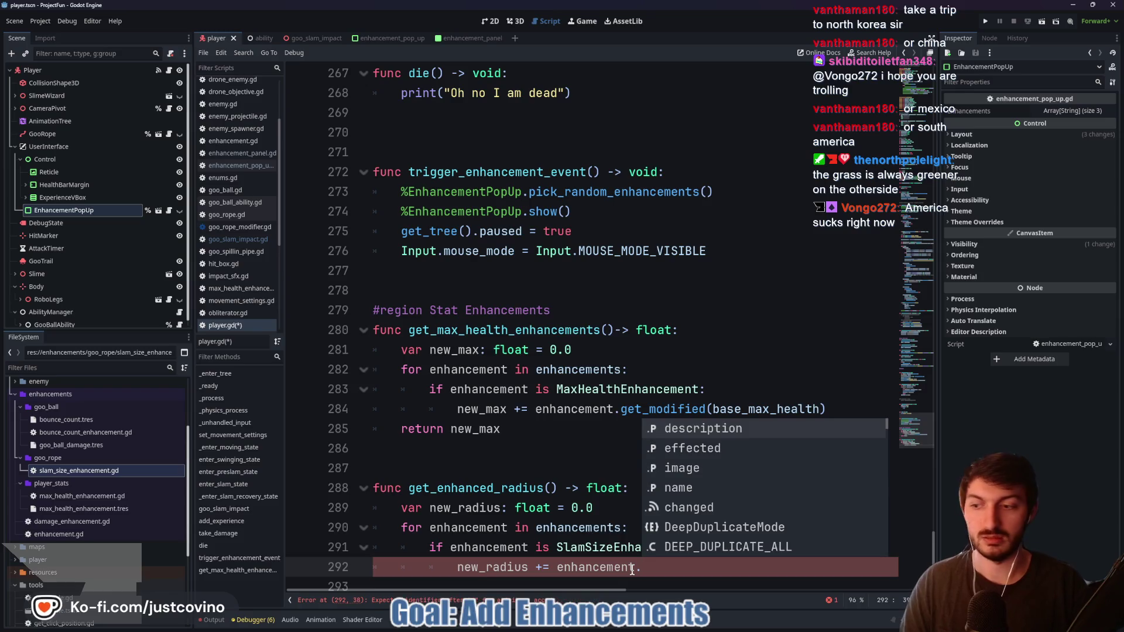
pyautogui.write('get')
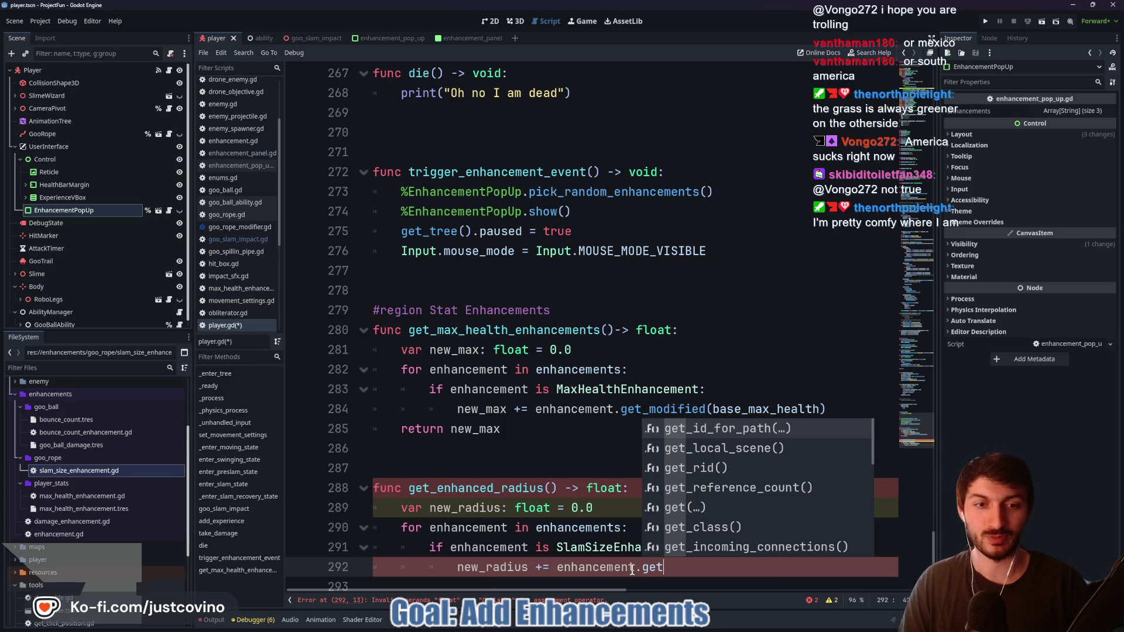
pyautogui.write('_modif')
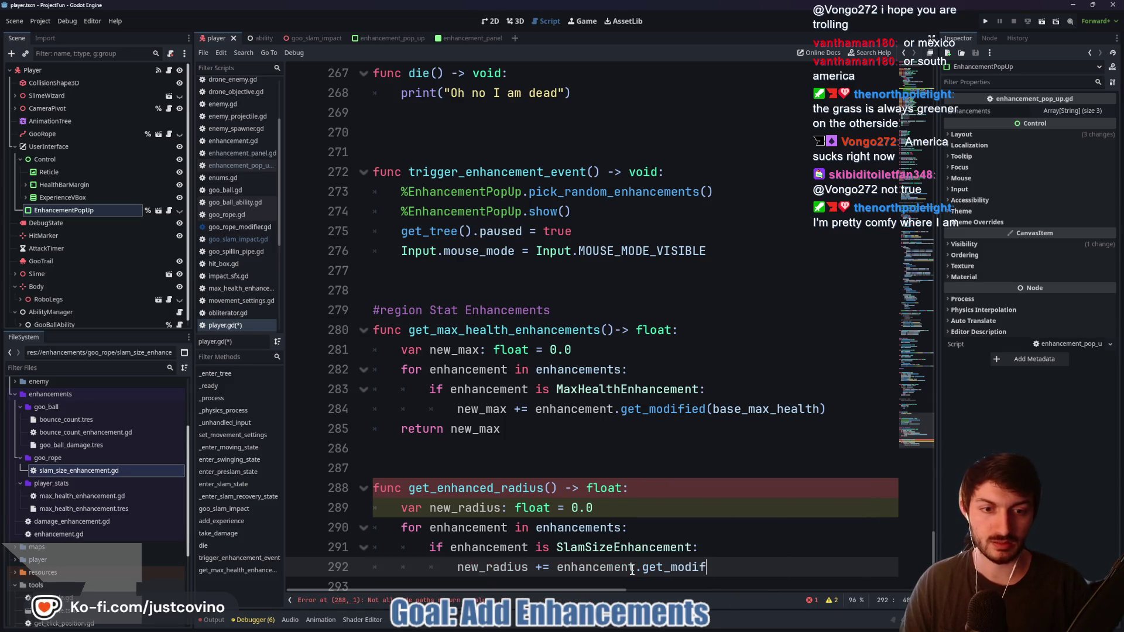
pyautogui.write('ied')
pyautogui.hotkey('ctrl', 's')
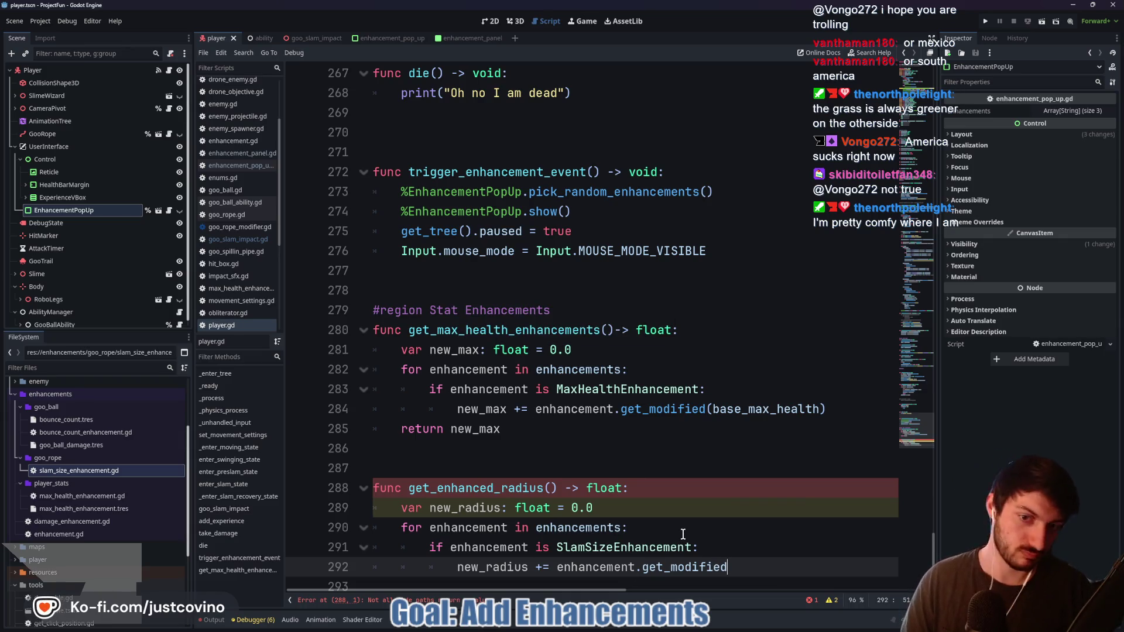
# Step: Return new_radius at function level, save player.gd, and select the SlamSizeEnhancement class name
pyautogui.press('Return')
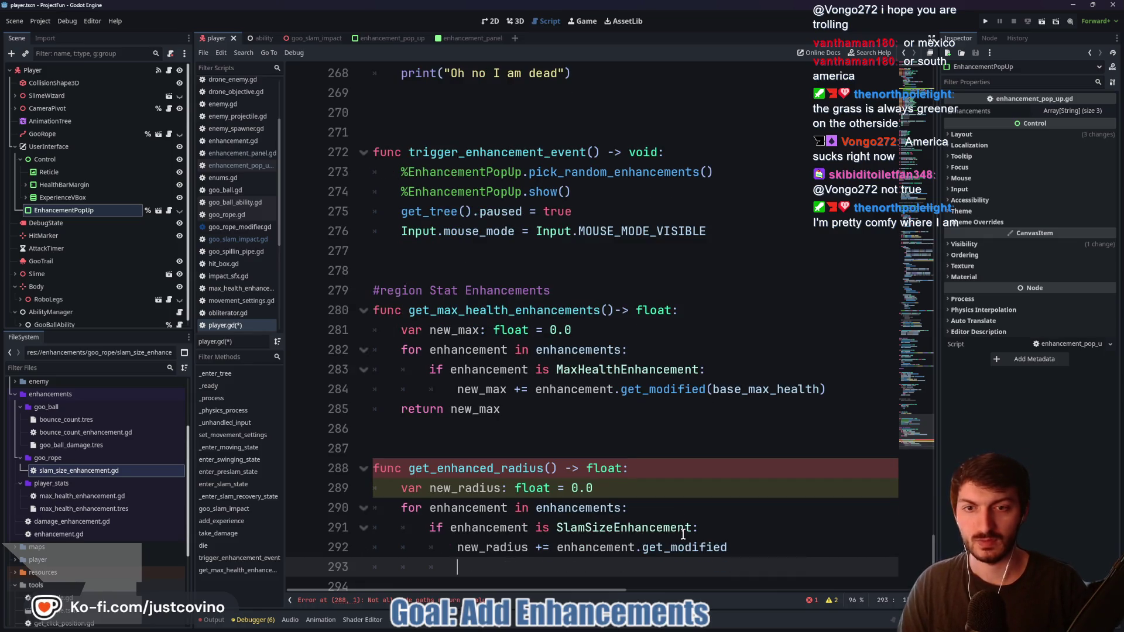
pyautogui.press('BackSpace')
pyautogui.press('BackSpace')
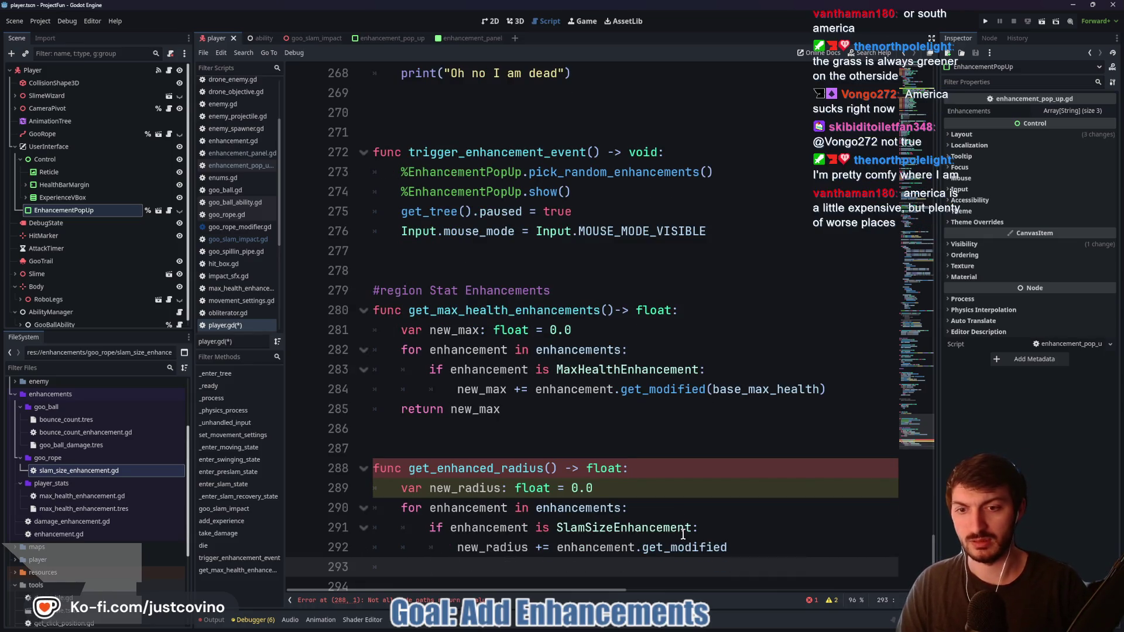
pyautogui.write('turn new_radius')
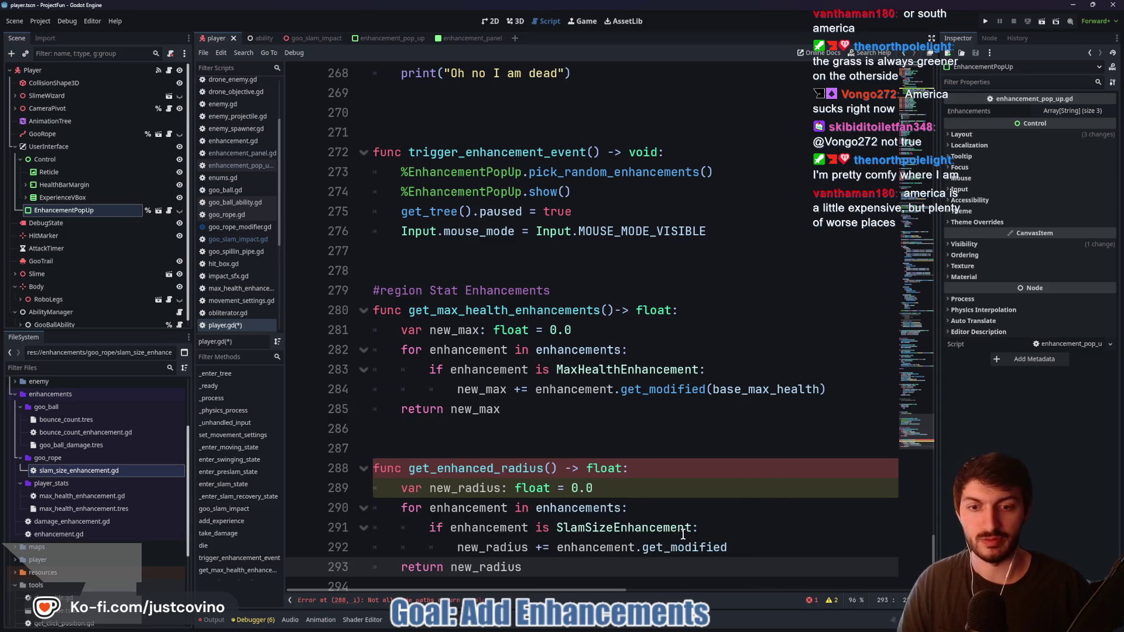
pyautogui.hotkey('ctrl', 's')
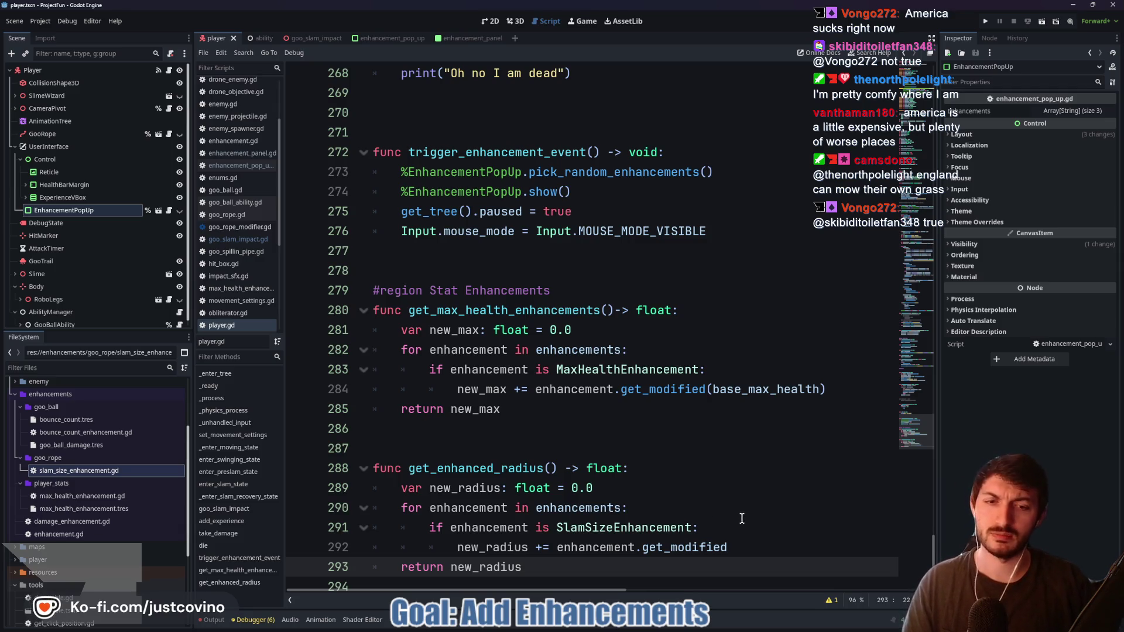
pyautogui.click(691, 525)
pyautogui.hotkey('ctrl', 'shift', 'Left')
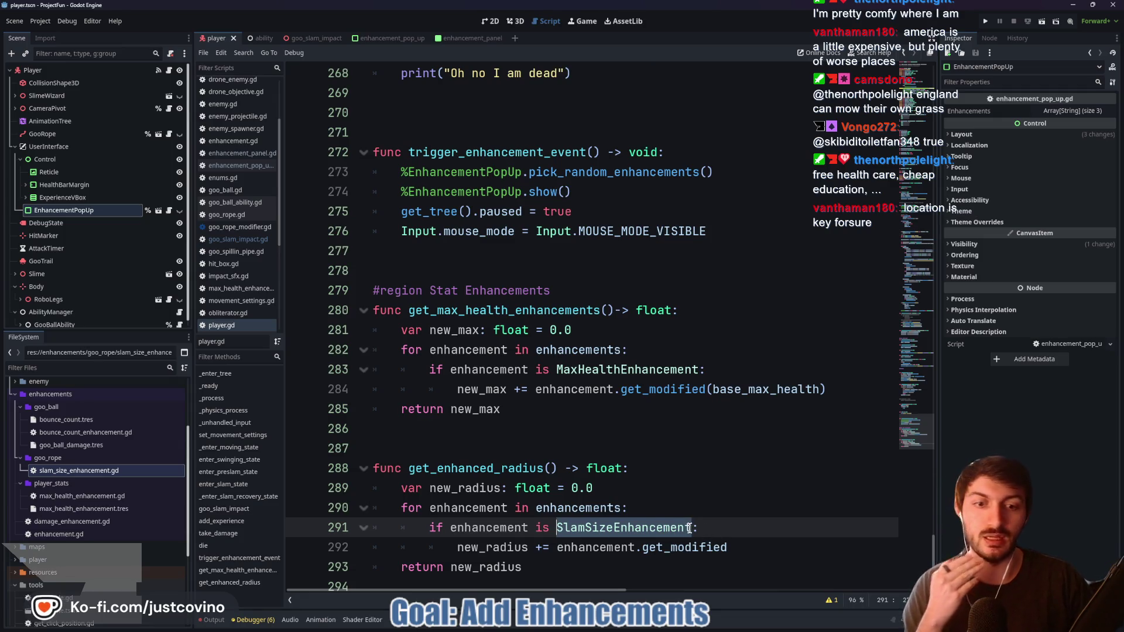
pyautogui.click(689, 528)
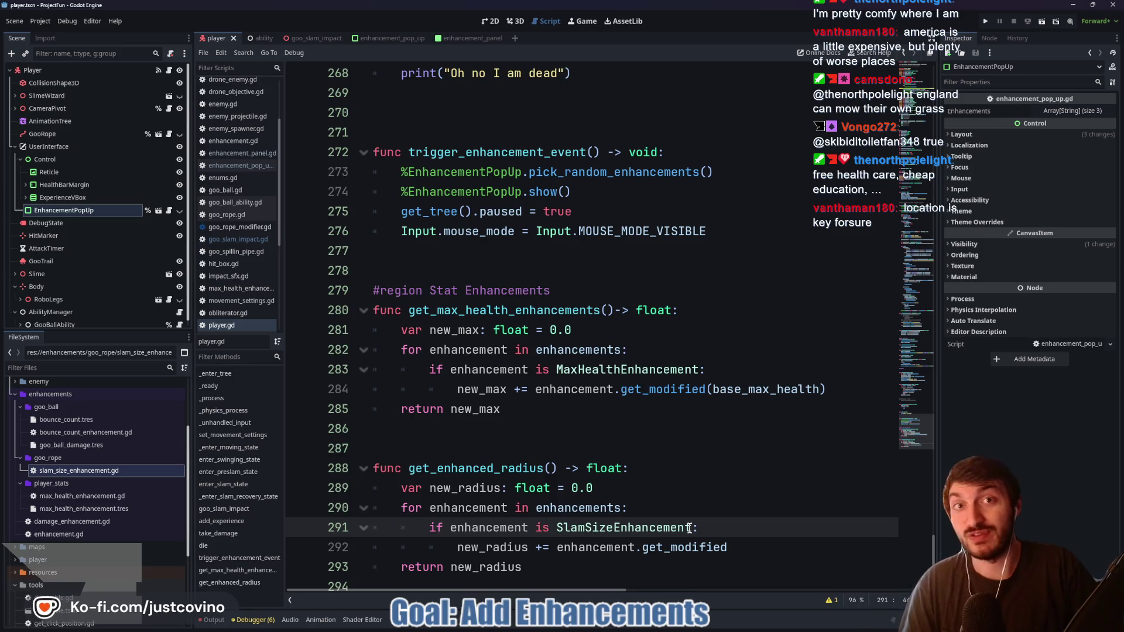
pyautogui.moveTo(691, 525); pyautogui.dragTo(571, 526)
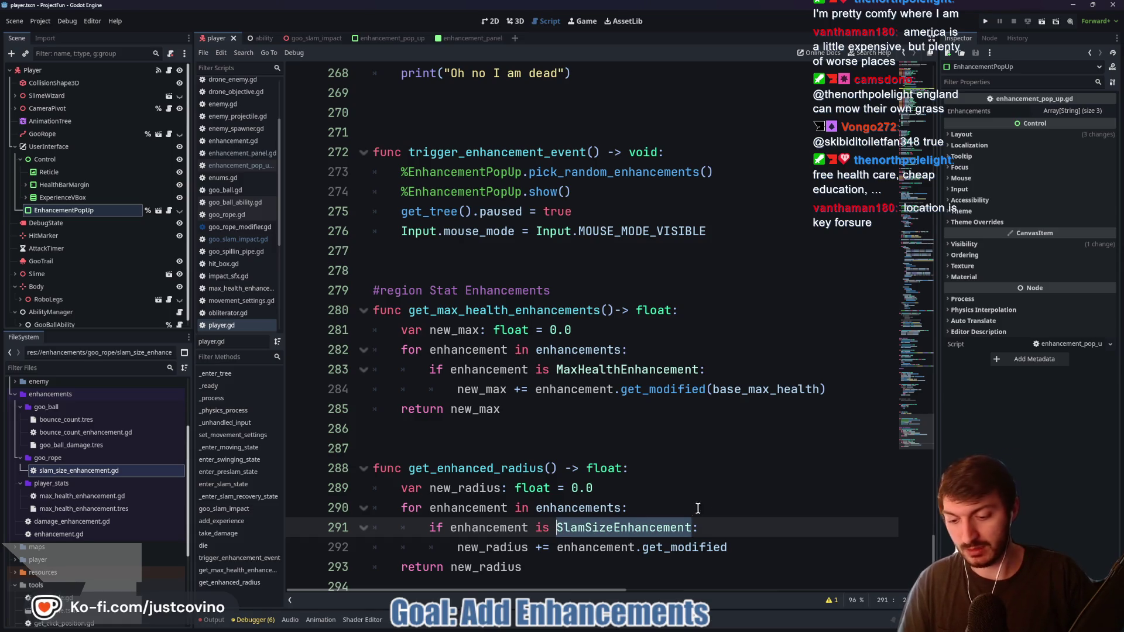
pyautogui.keyDown('ctrl'); pyautogui.click(657, 530); pyautogui.keyUp('ctrl')
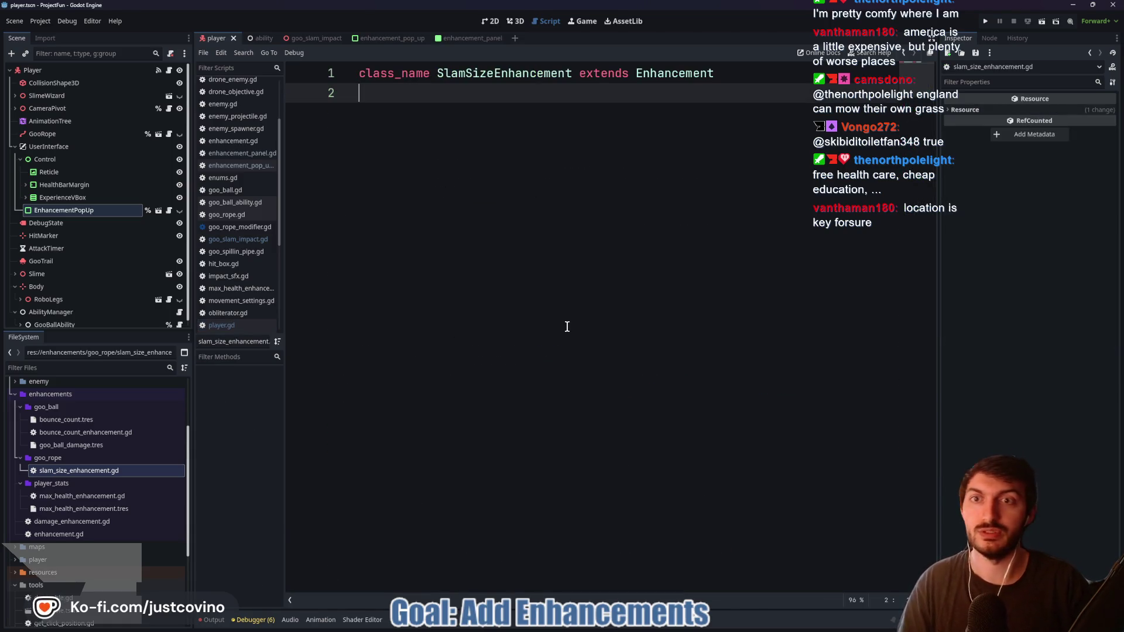
# Step: Add a get_modified() -> float function stub with a return line
pyautogui.press('Return')
pyautogui.write('get')
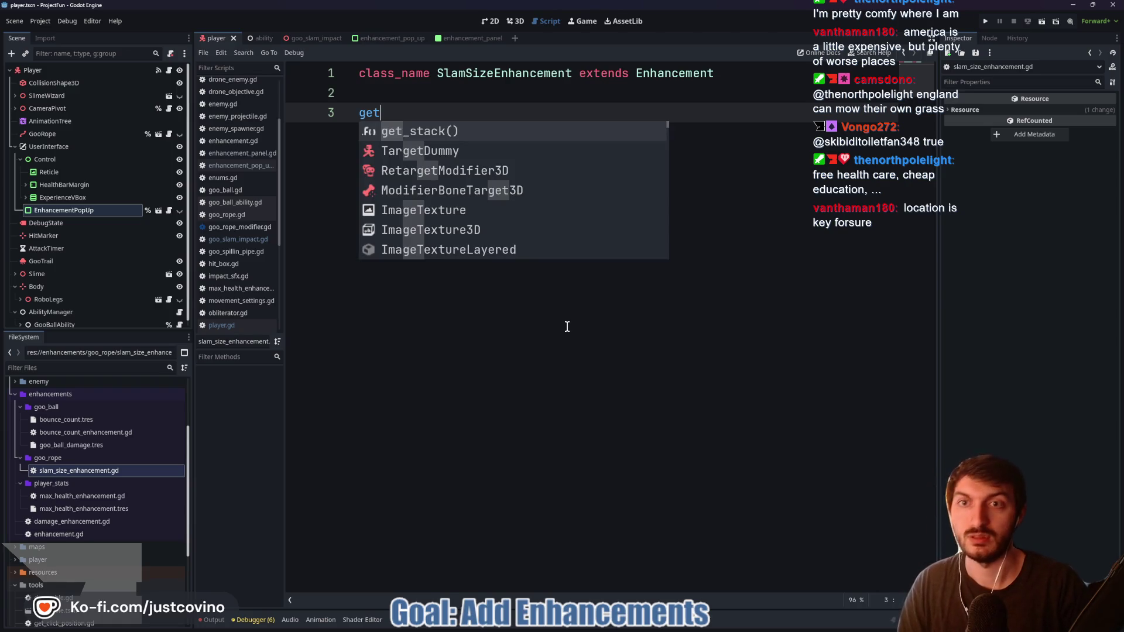
pyautogui.press('BackSpace')
pyautogui.press('BackSpace')
pyautogui.press('BackSpace')
pyautogui.write('func get_modifie')
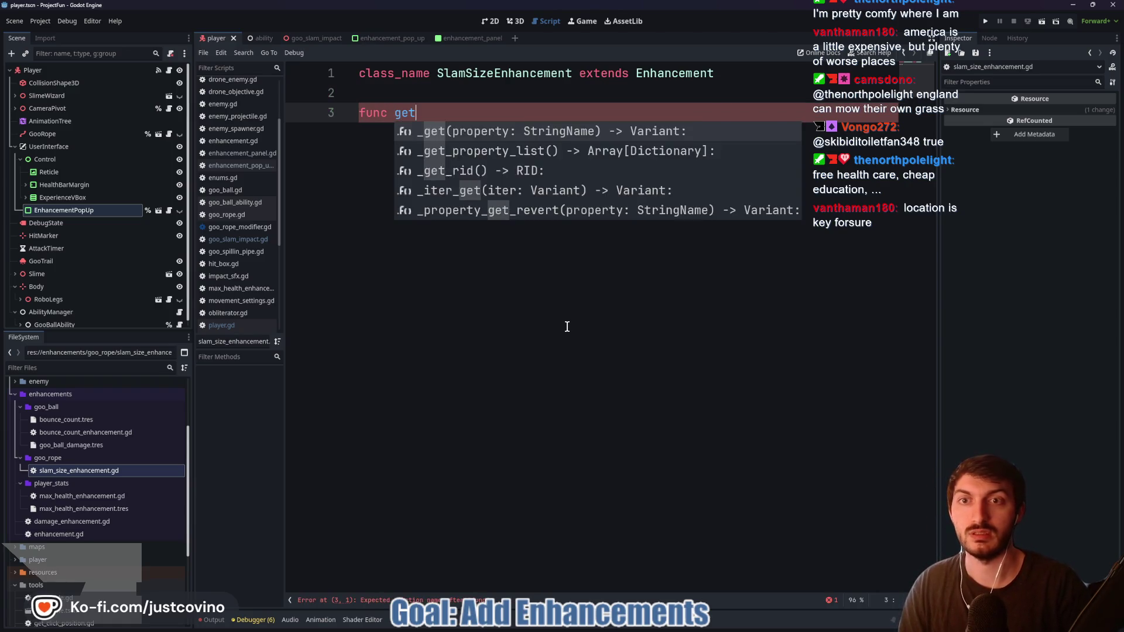
pyautogui.write('d() -> fl')
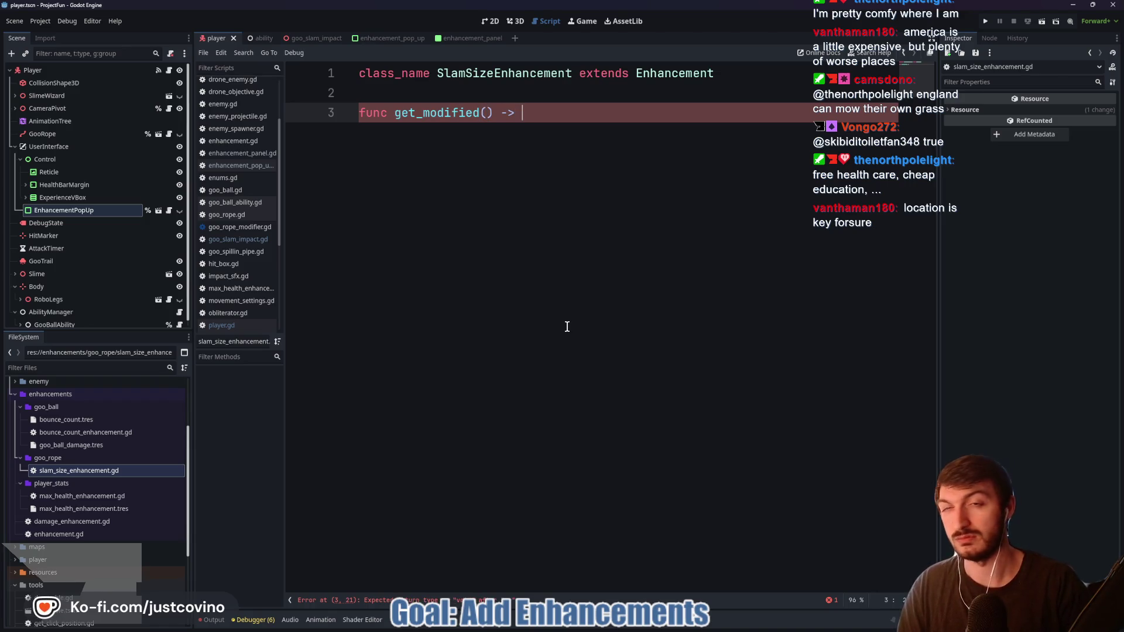
pyautogui.write('o')
pyautogui.press('BackSpace')
pyautogui.write('loat:')
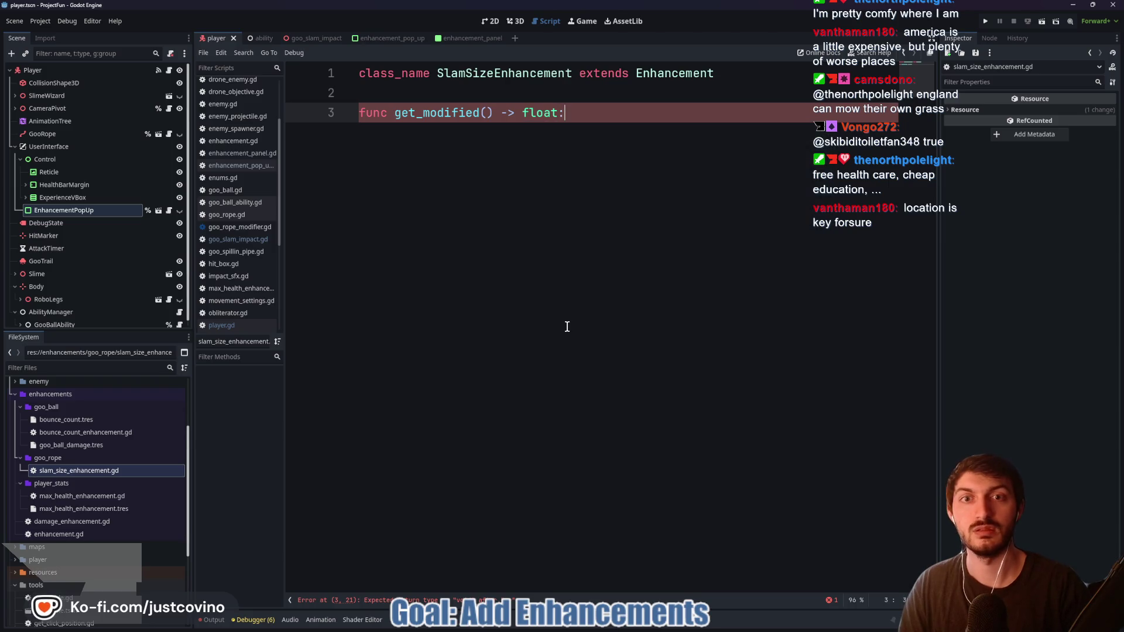
pyautogui.press('Return')
pyautogui.write('return')
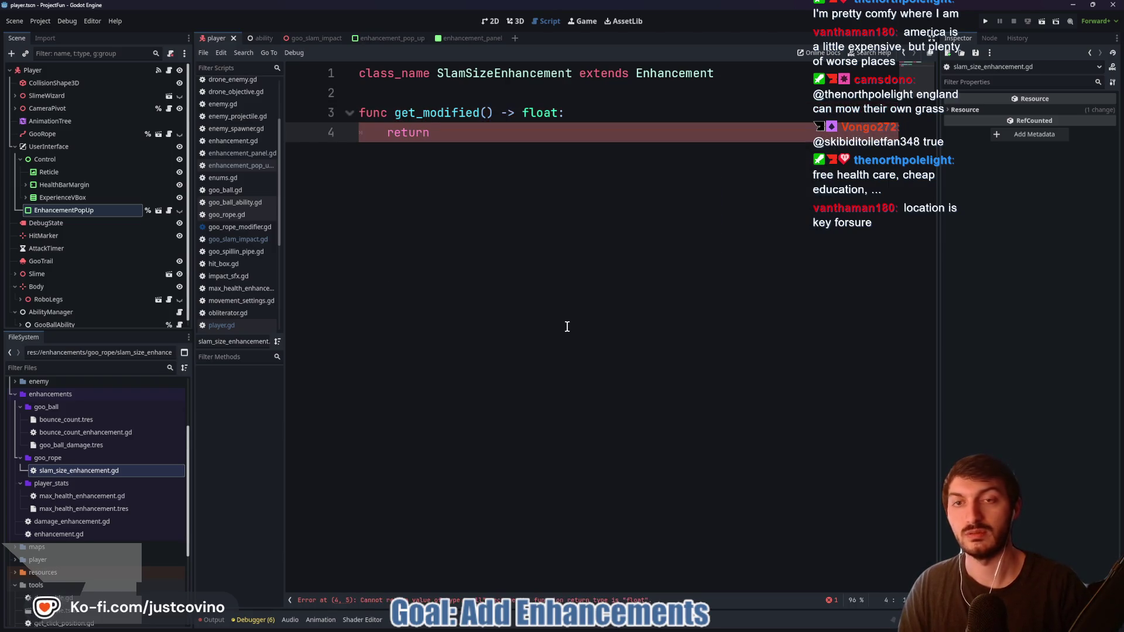
pyautogui.click(420, 97)
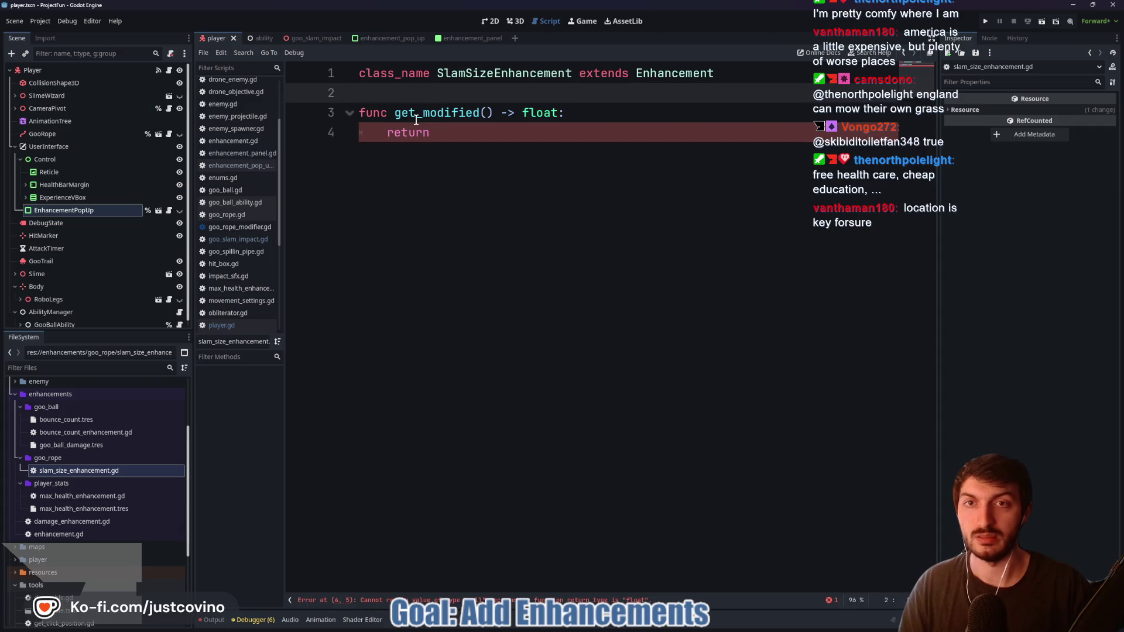
pyautogui.press('Return')
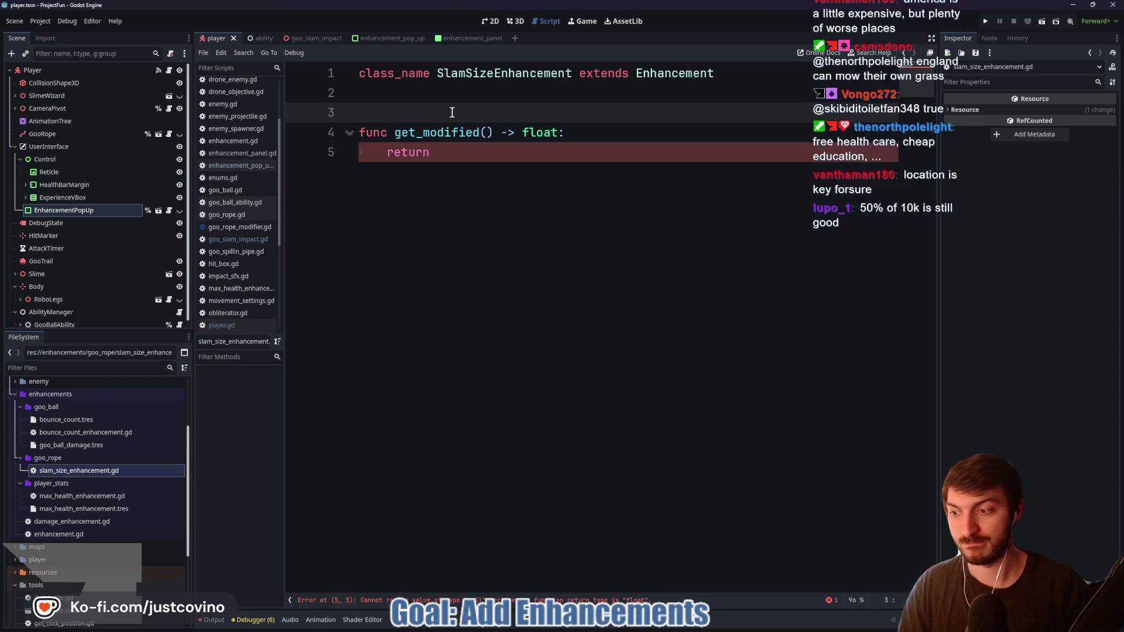
pyautogui.press('Return')
pyautogui.press('Up')
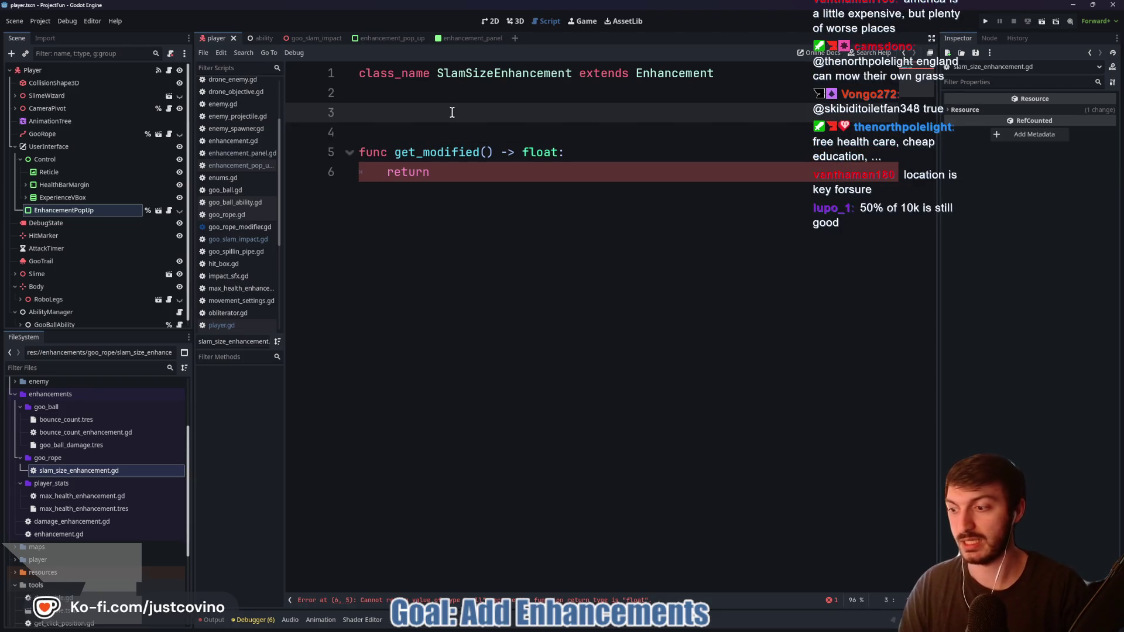
pyautogui.write('@')
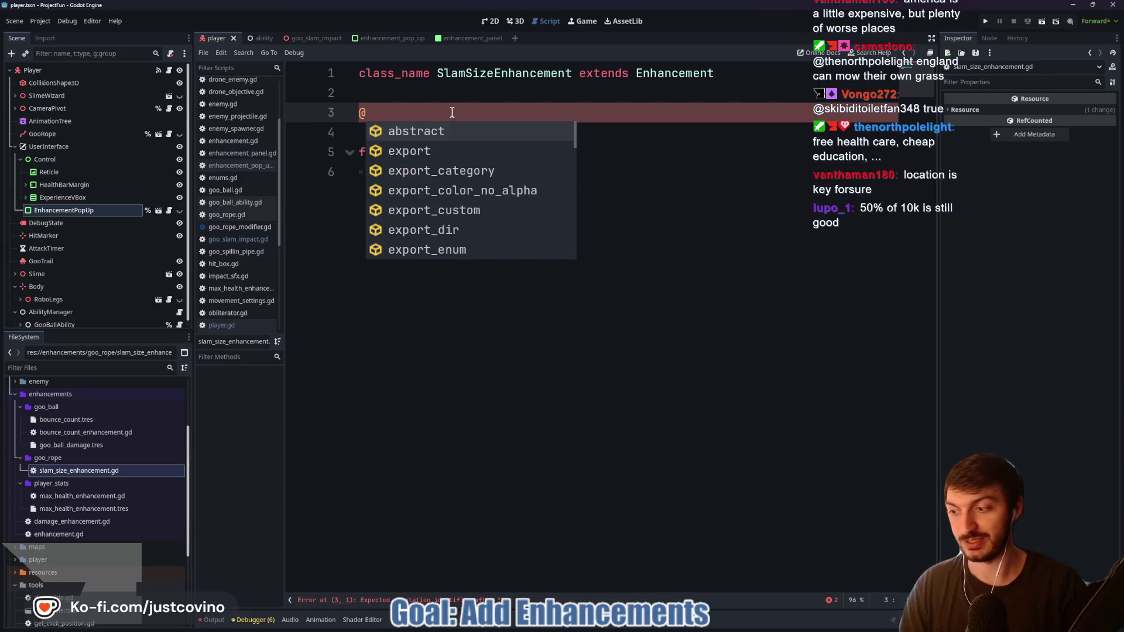
pyautogui.write('ecpo')
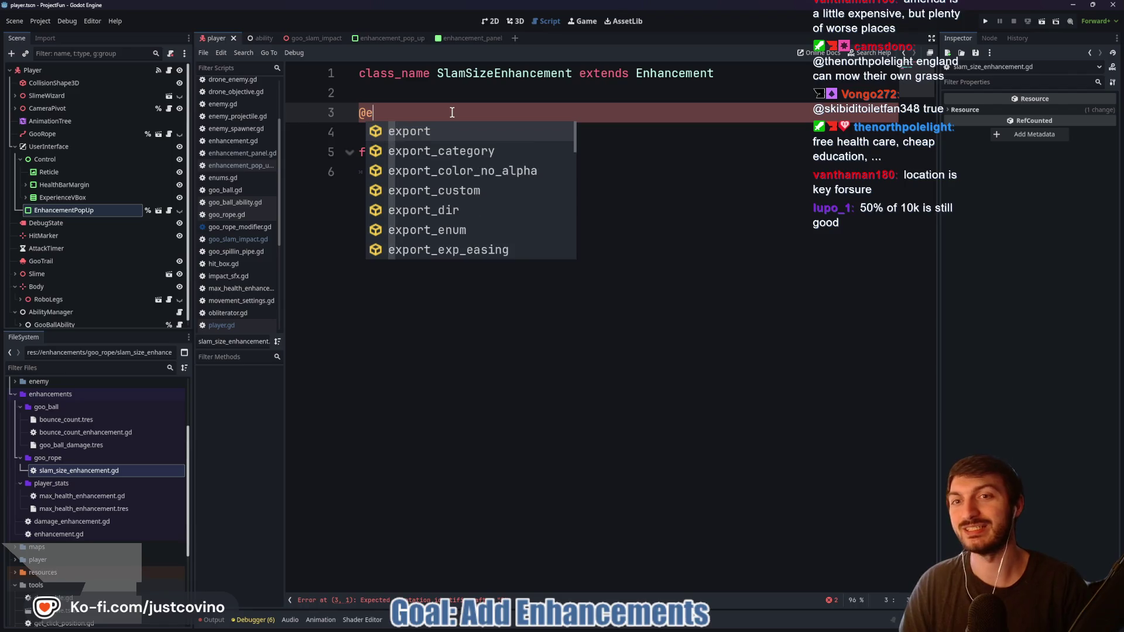
pyautogui.write('xpo')
pyautogui.press('Return')
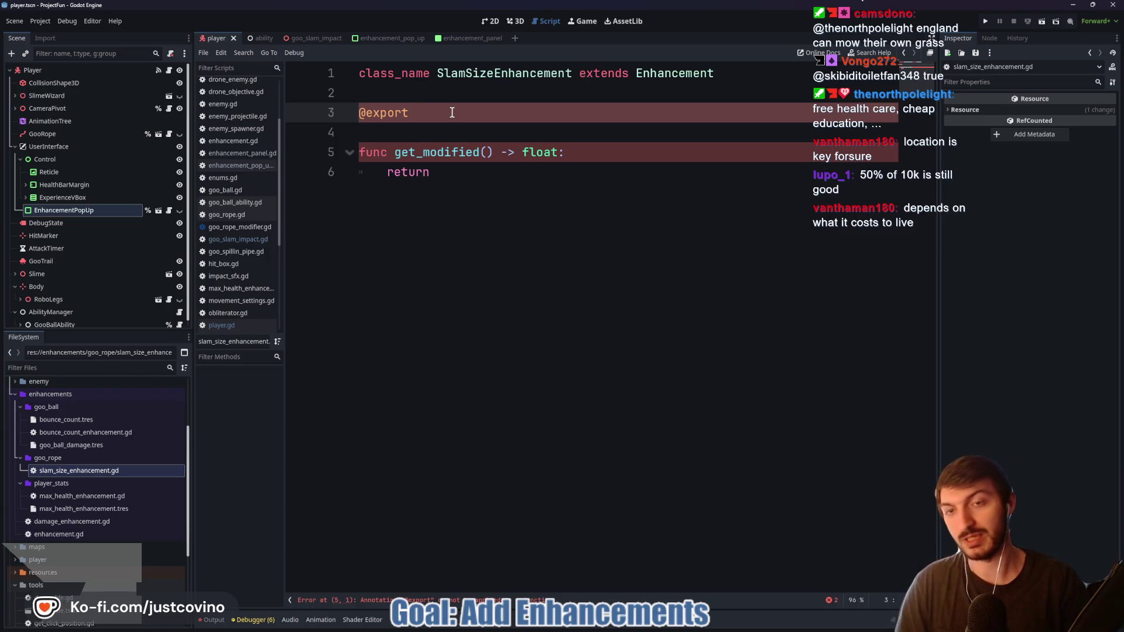
pyautogui.write('var ')
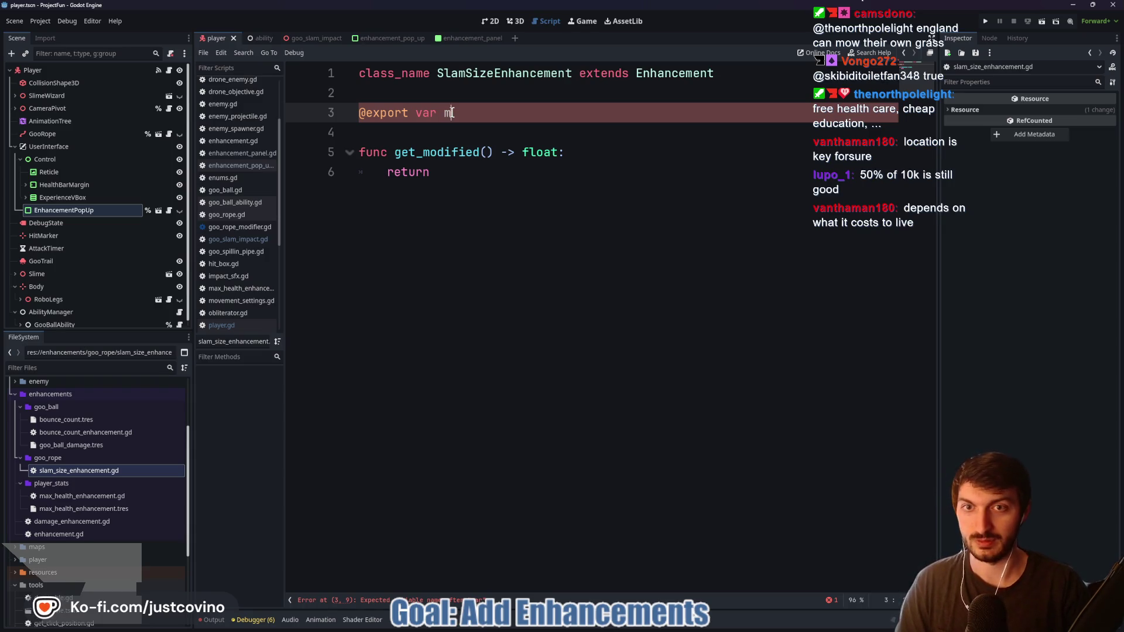
pyautogui.write('modifier:')
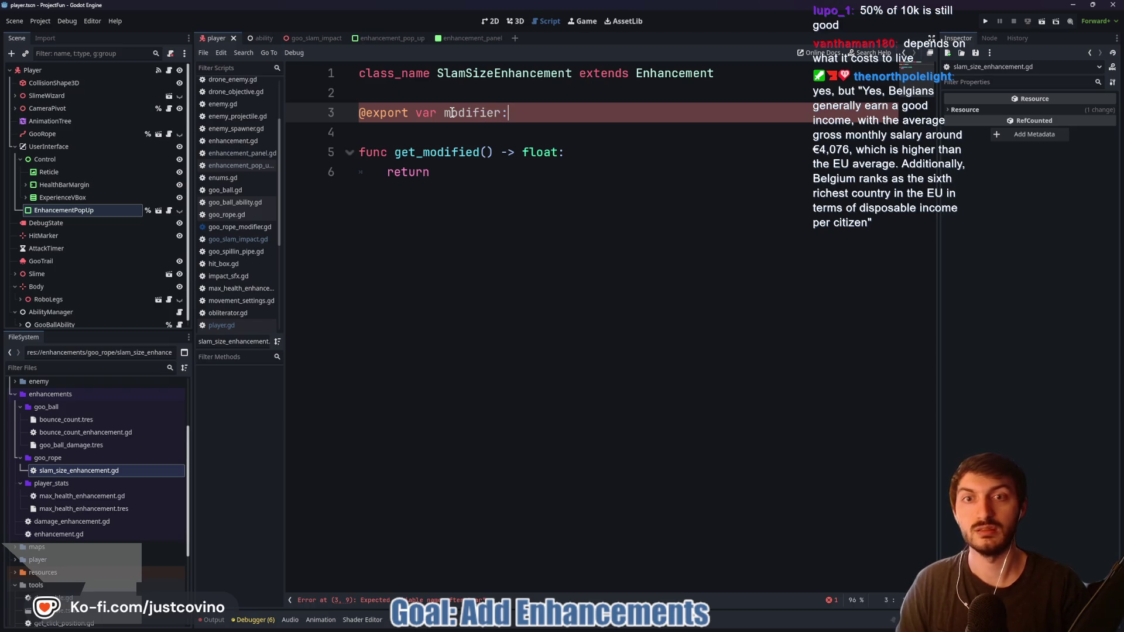
pyautogui.write(' float = ')
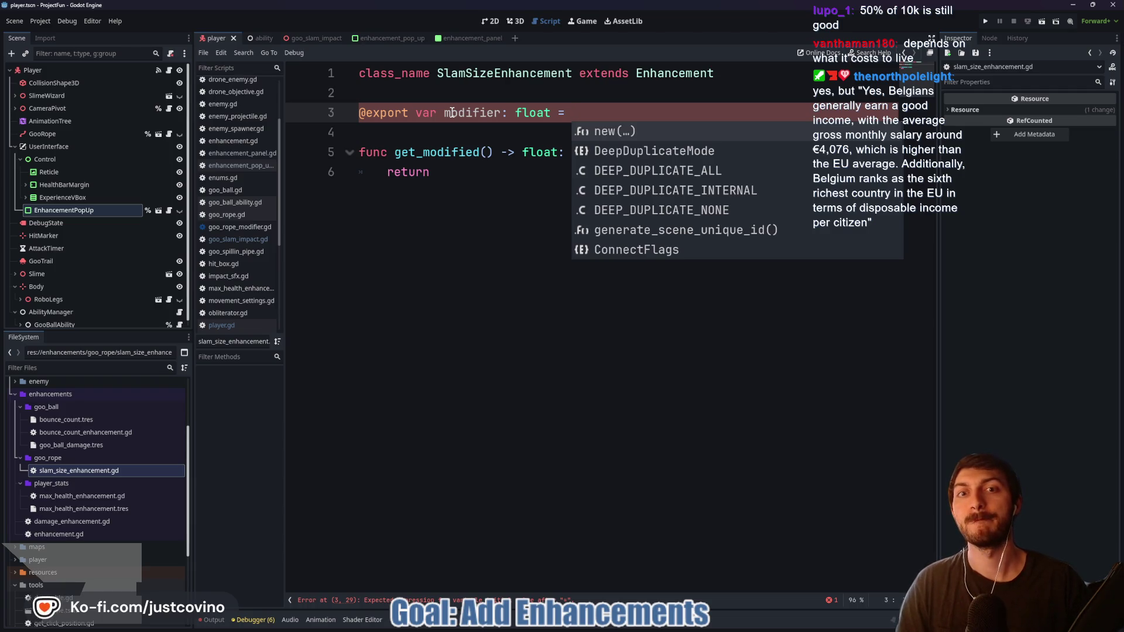
pyautogui.write('0.15')
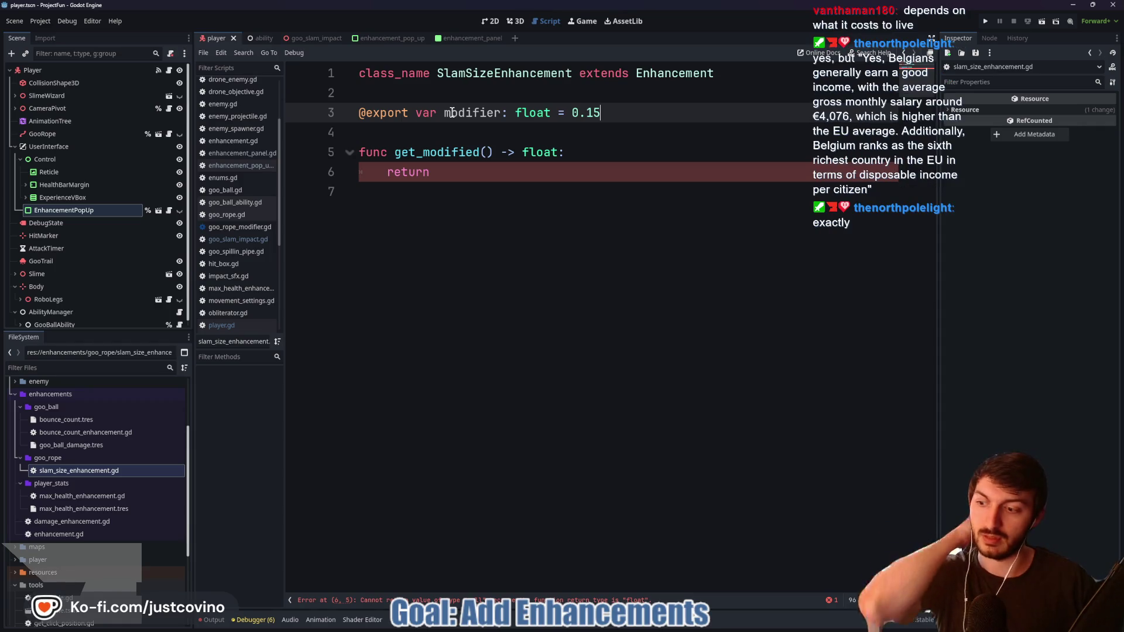
# Step: Give get_modified a _radius: float parameter and return _radius * modifier
pyautogui.click(500, 168)
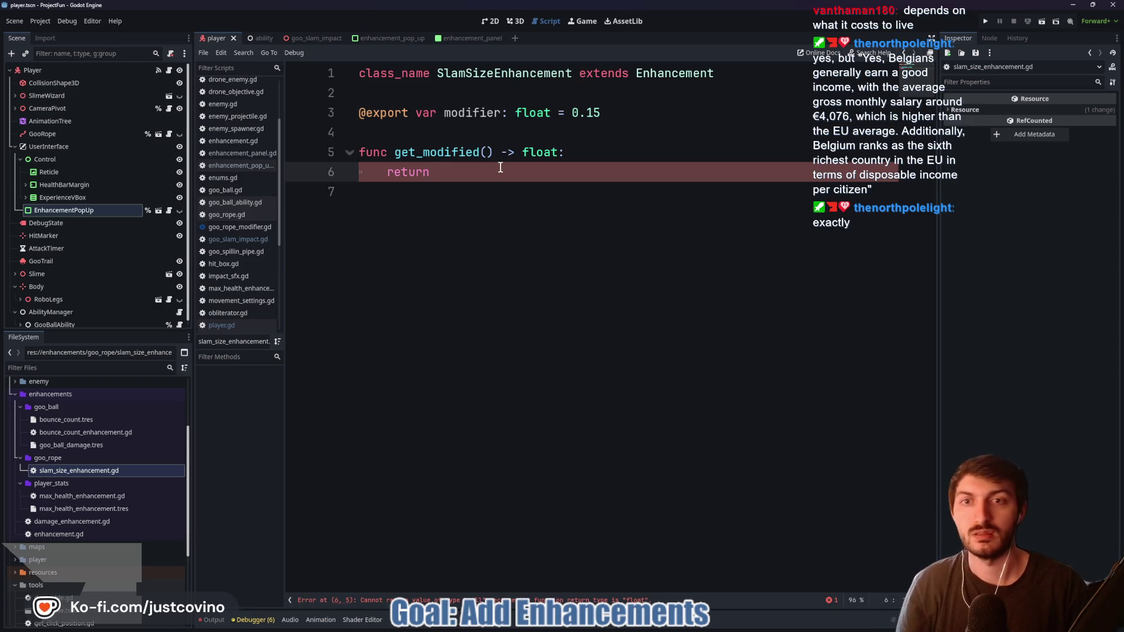
pyautogui.click(487, 152)
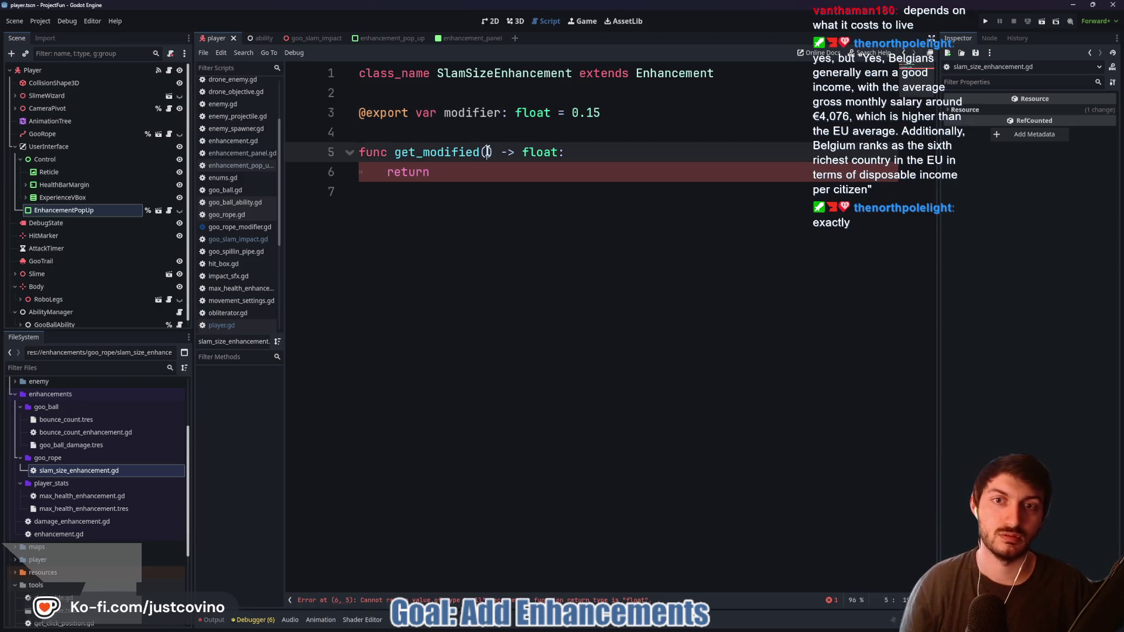
pyautogui.write('radius: fl')
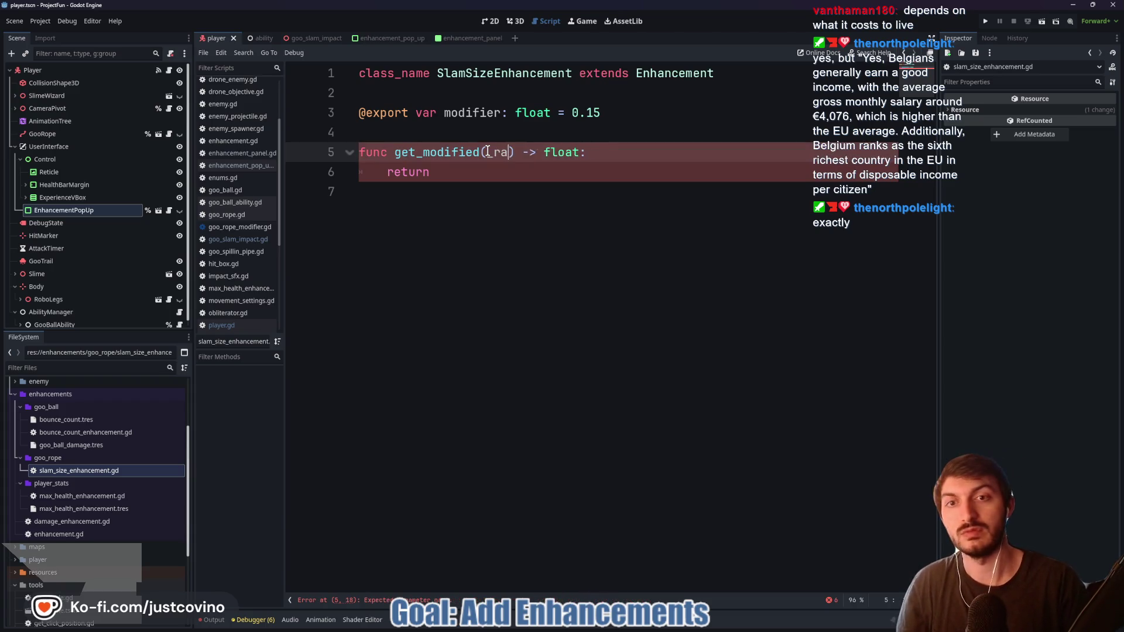
pyautogui.write('oat')
pyautogui.click(487, 151)
pyautogui.write('_')
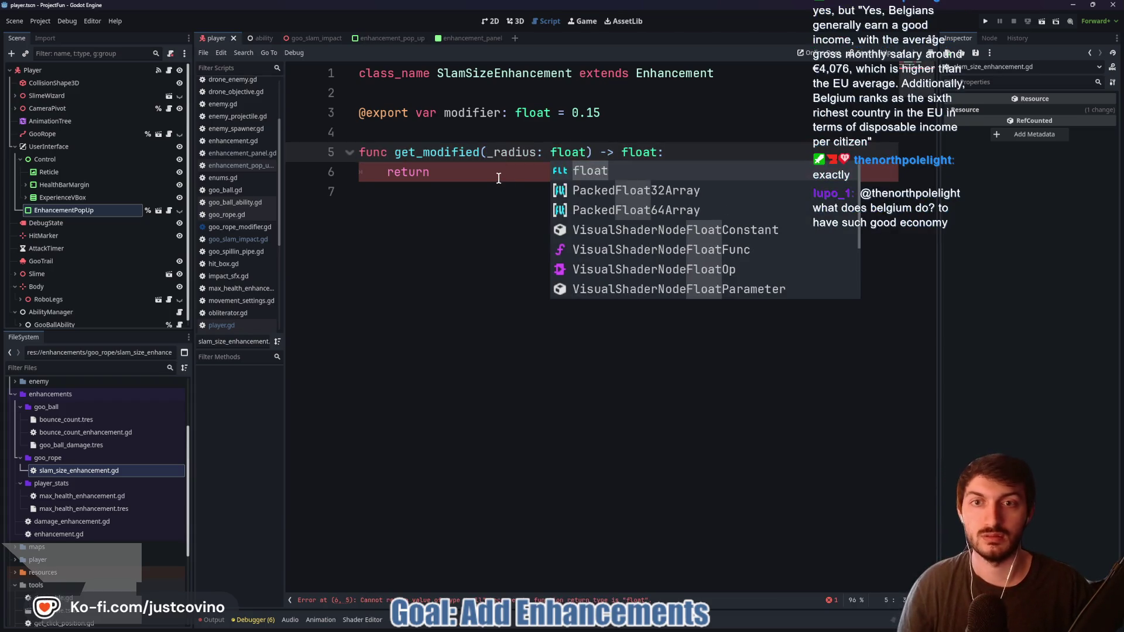
pyautogui.click(498, 178)
pyautogui.write('_radius *')
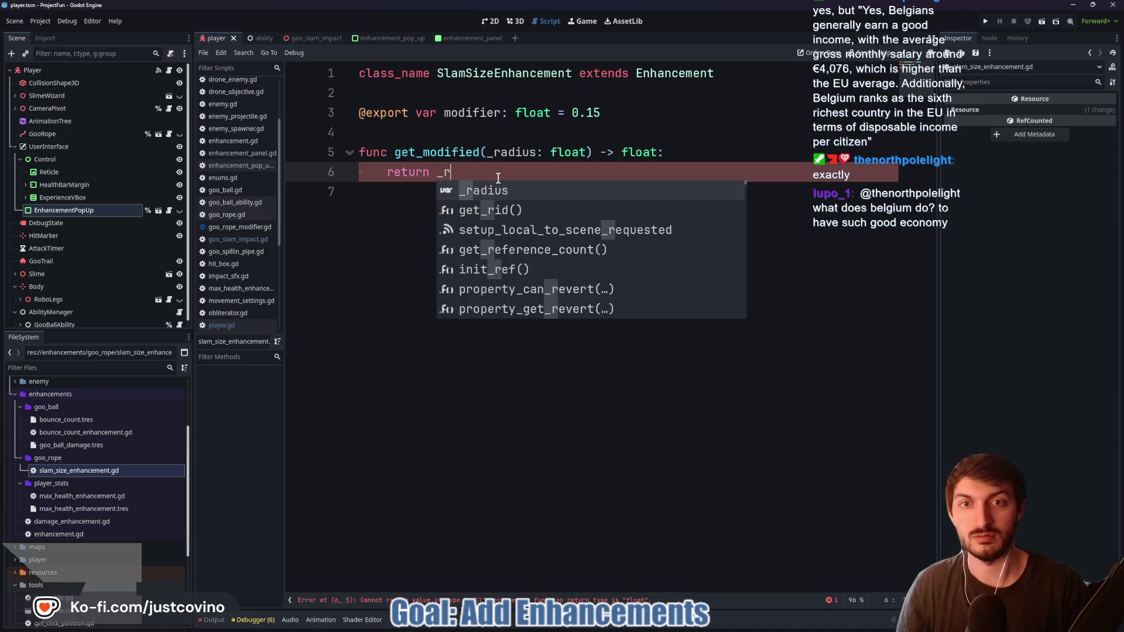
pyautogui.write(' modifier')
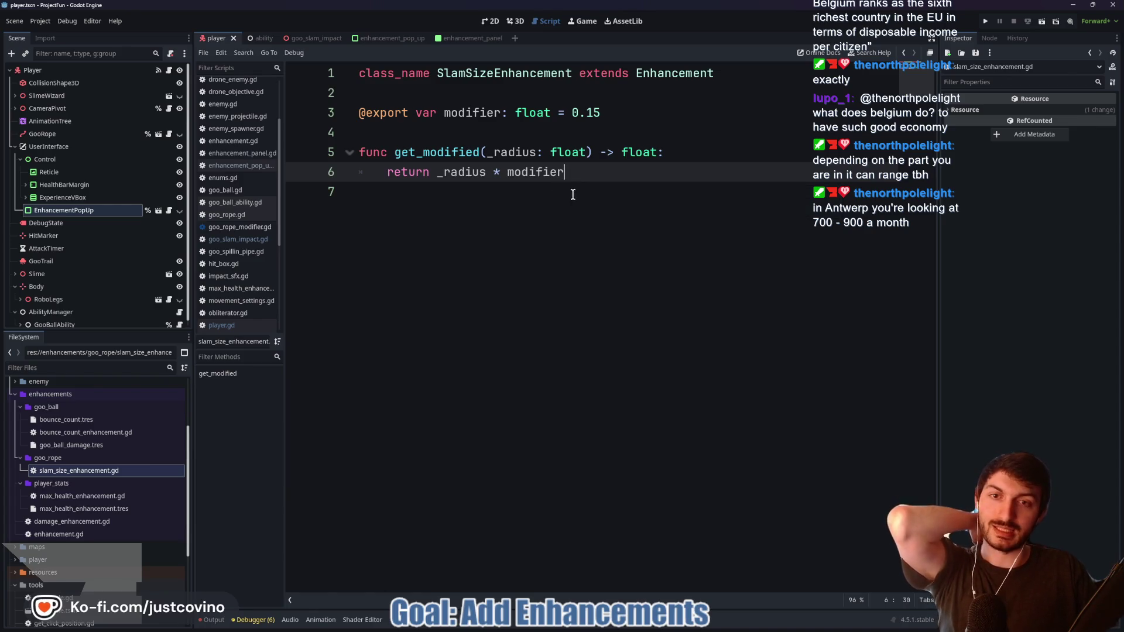
pyautogui.moveTo(572, 174); pyautogui.dragTo(514, 175)
pyautogui.click(444, 201)
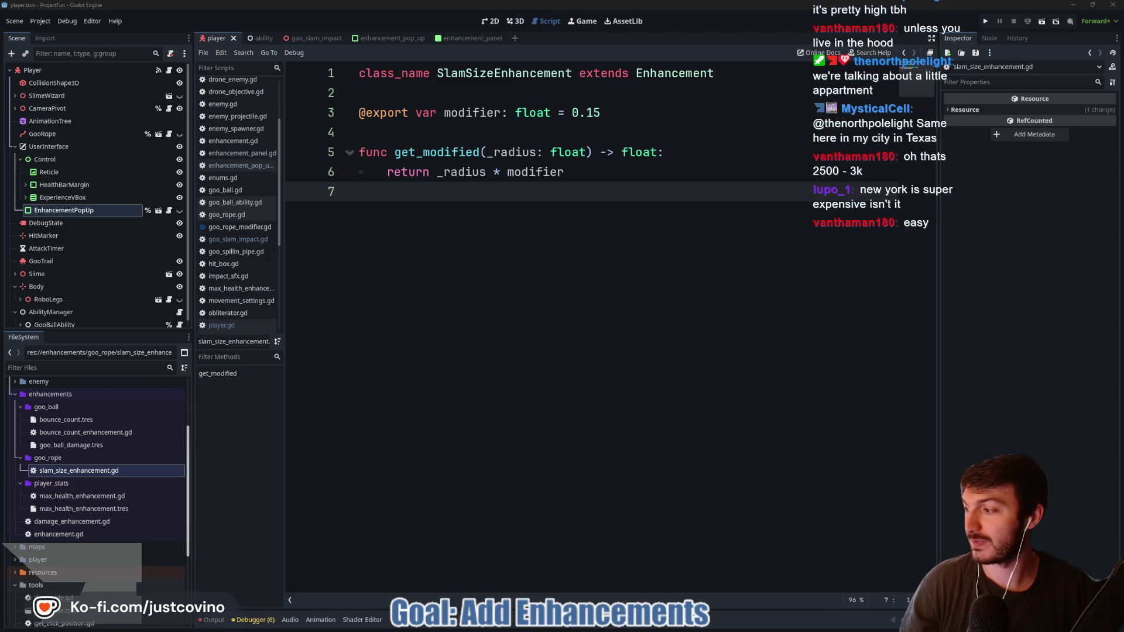
# Step: Switch to the browser window showing Zillow's New York studio rentals
pyautogui.hotkey('alt', 'Tab')
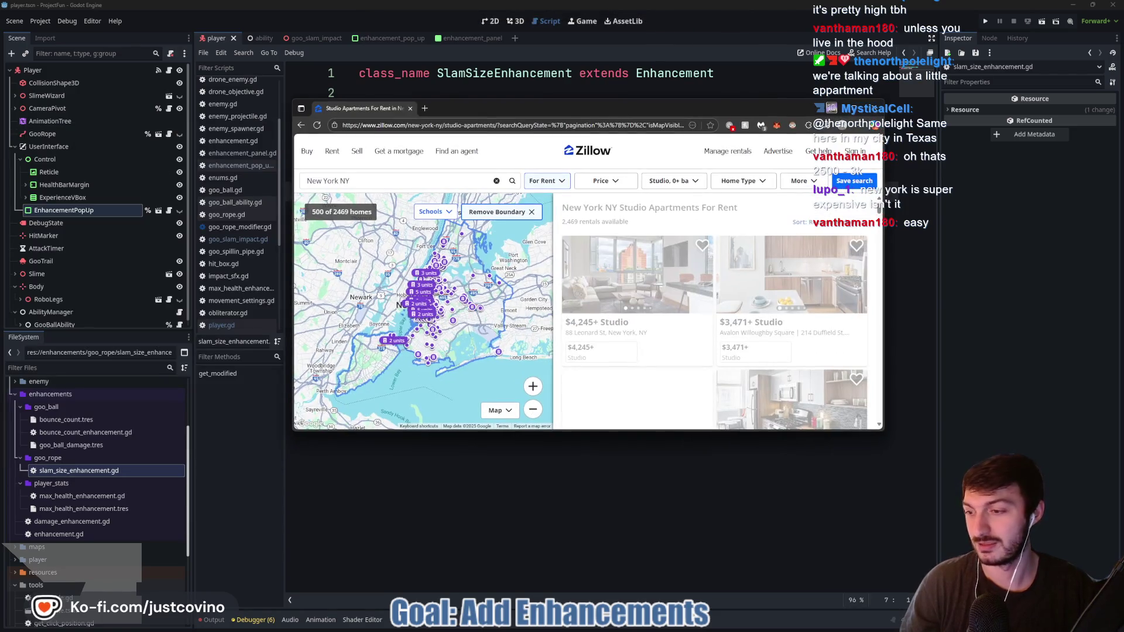
# Step: Flip through eight photos of the $3,979+ Studio listing, then close the browser tab
pyautogui.scroll(-3, 675, 303)
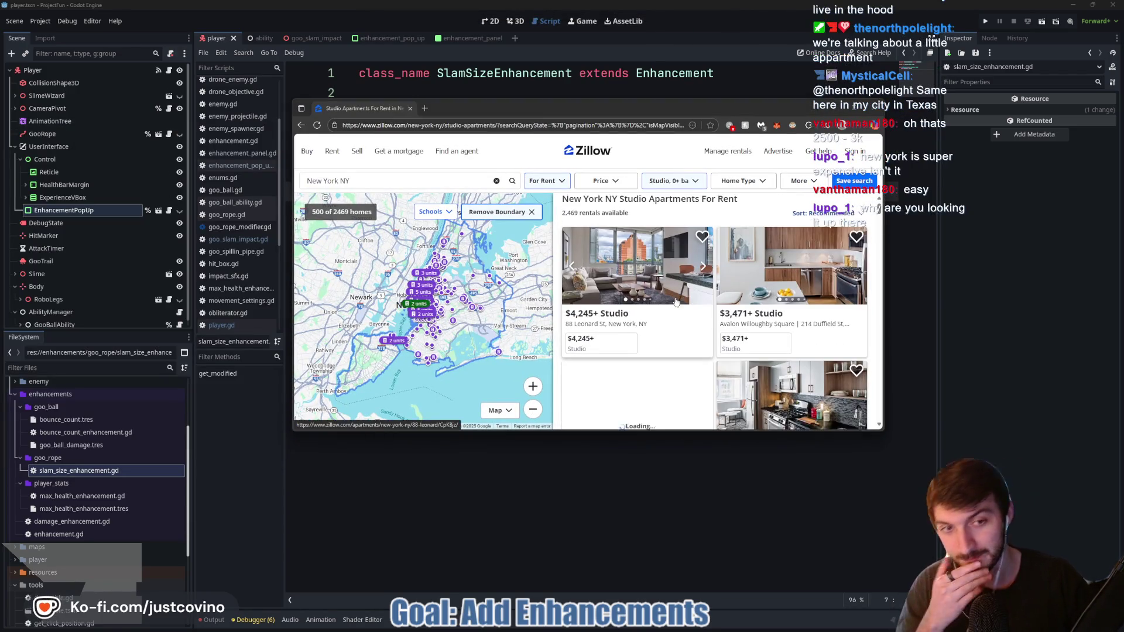
pyautogui.scroll(-1, 675, 303)
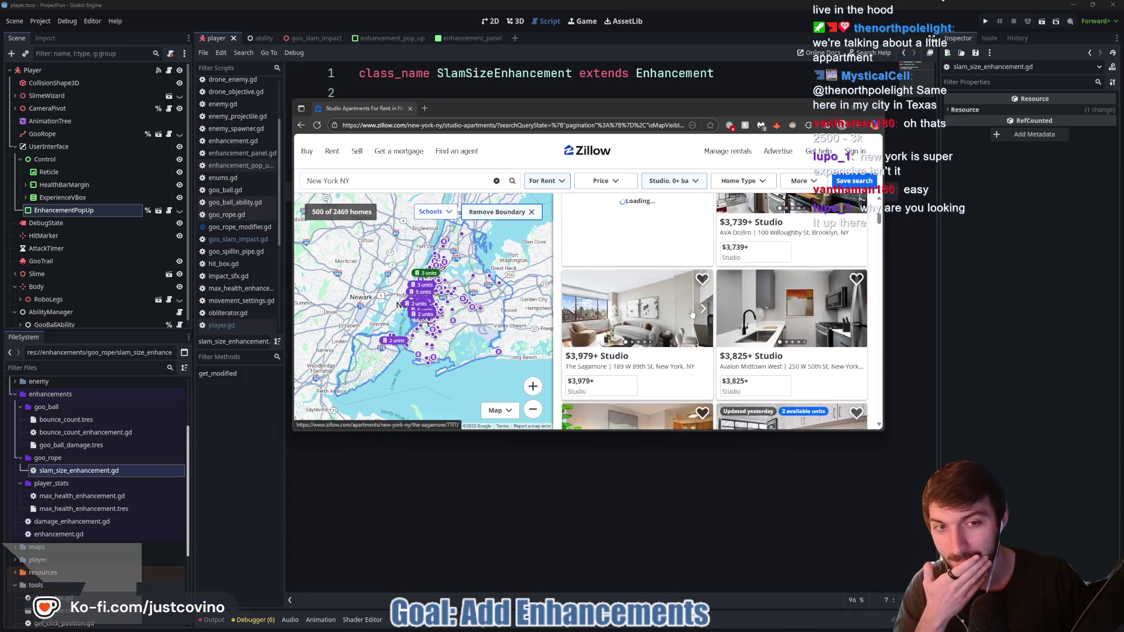
pyautogui.click(701, 309)
pyautogui.click(701, 309)
pyautogui.click(702, 309)
pyautogui.click(702, 309)
pyautogui.click(702, 309)
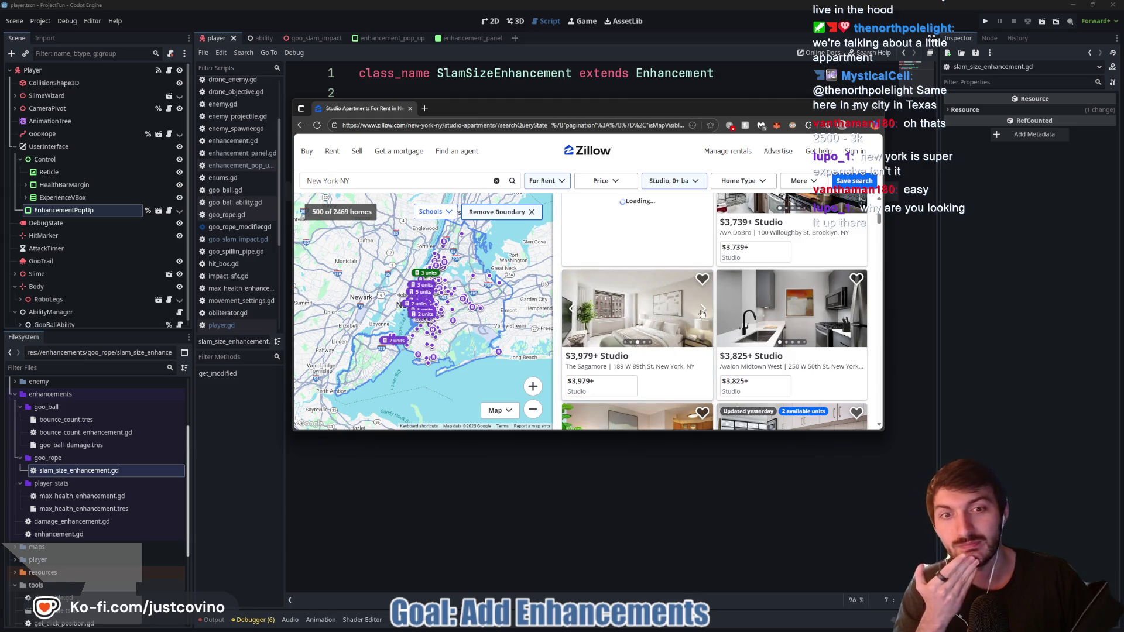
pyautogui.click(702, 309)
pyautogui.click(702, 309)
pyautogui.click(702, 309)
pyautogui.click(702, 309)
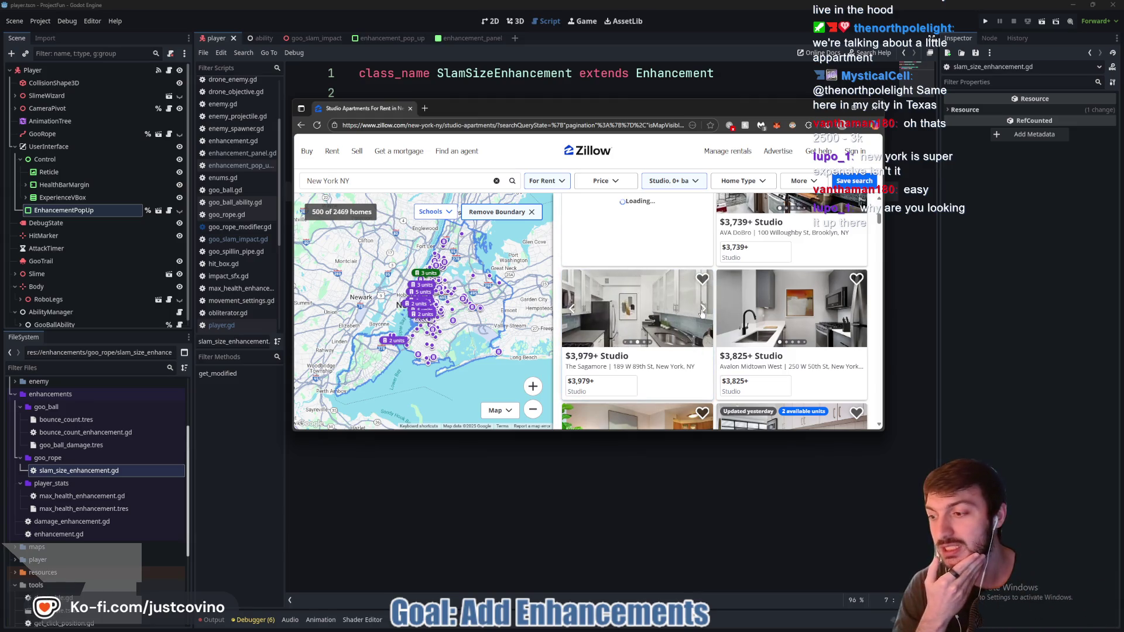
pyautogui.scroll(-1, 769, 317)
pyautogui.scroll(-1, 769, 317)
pyautogui.hotkey('ctrl', 'w')
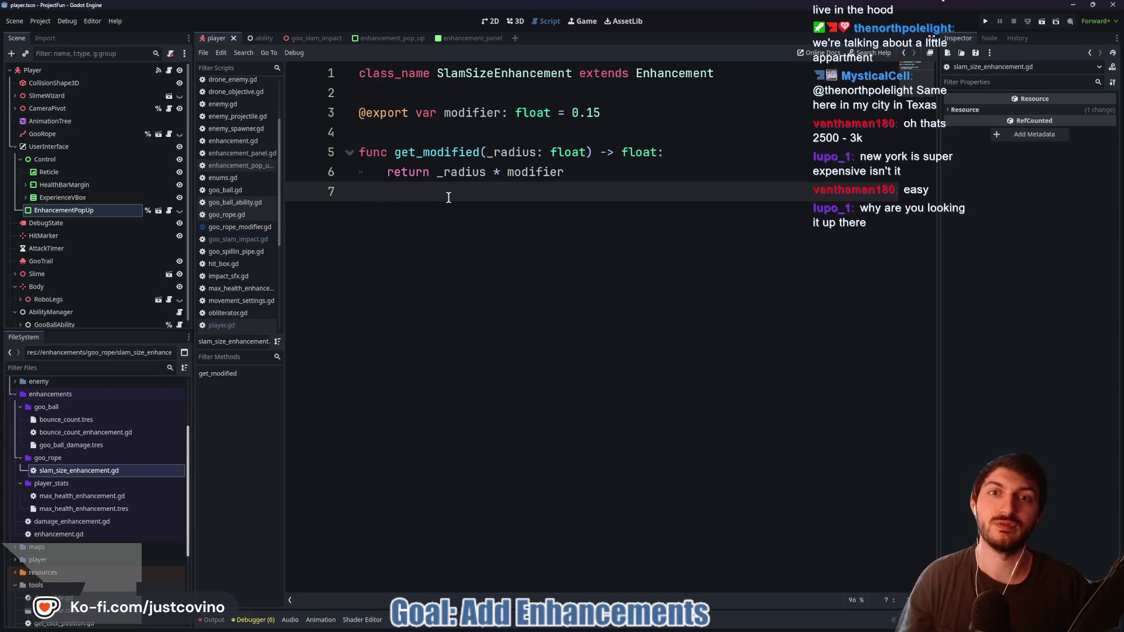
# Step: Add a blank line before get_modified, save slam_size_enhancement.gd, and switch to player.gd
pyautogui.click(431, 139)
pyautogui.press('Return')
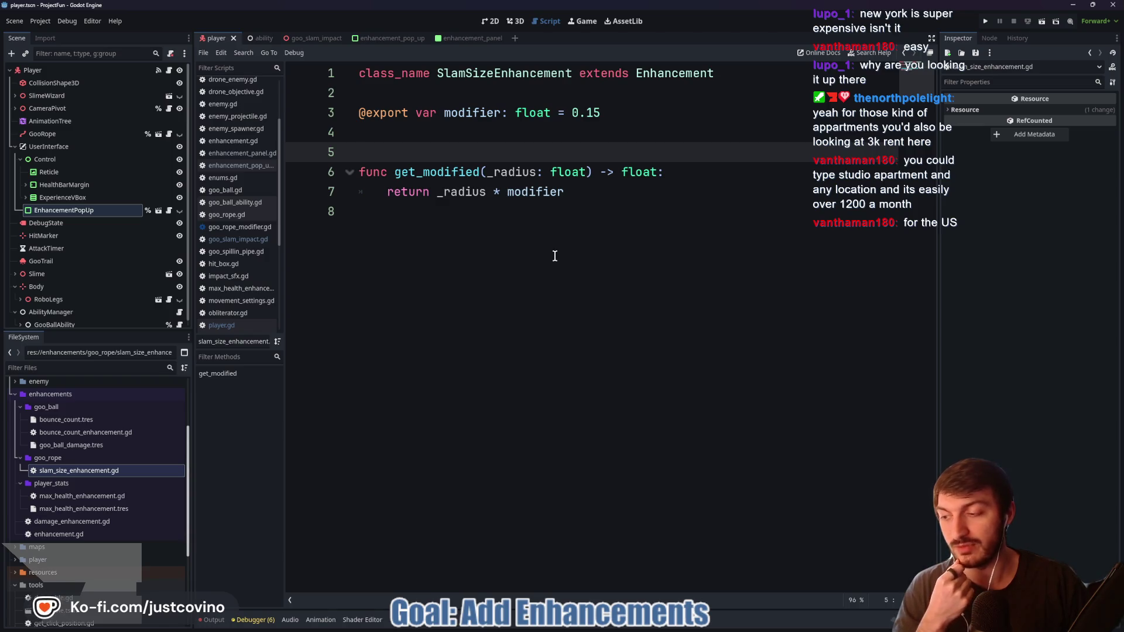
pyautogui.click(460, 140)
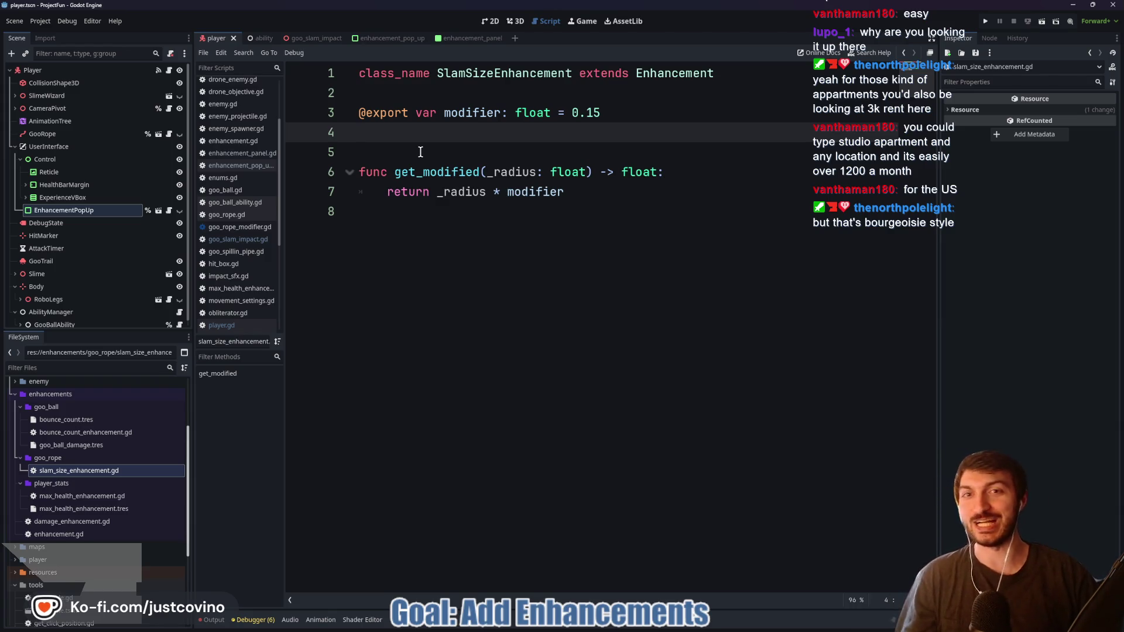
pyautogui.click(420, 151)
pyautogui.hotkey('ctrl', 's')
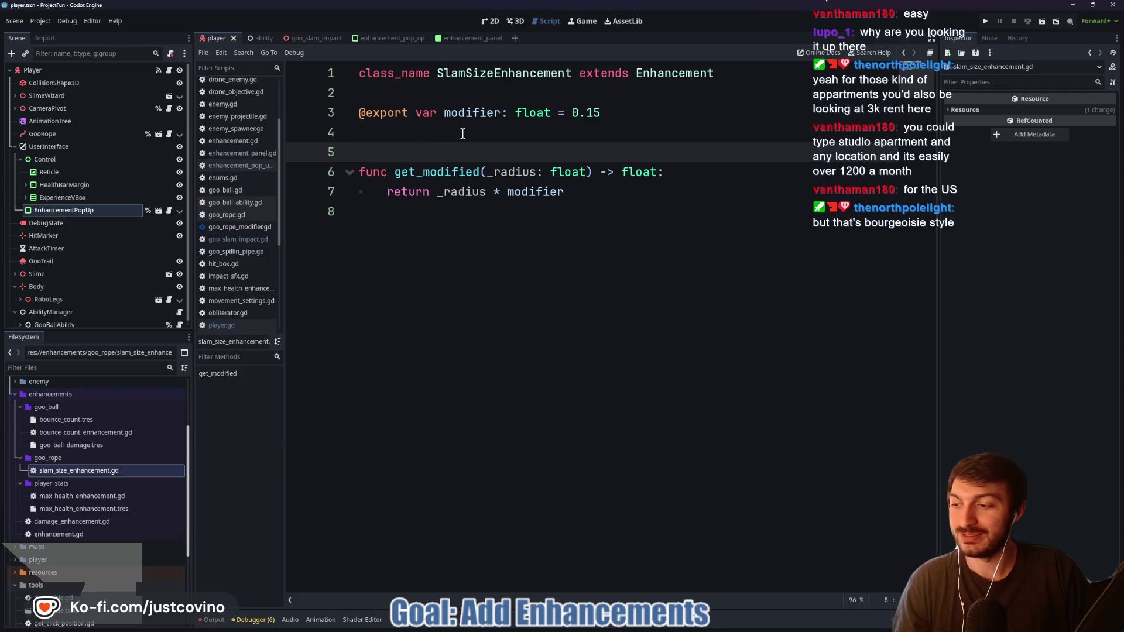
pyautogui.click(459, 131)
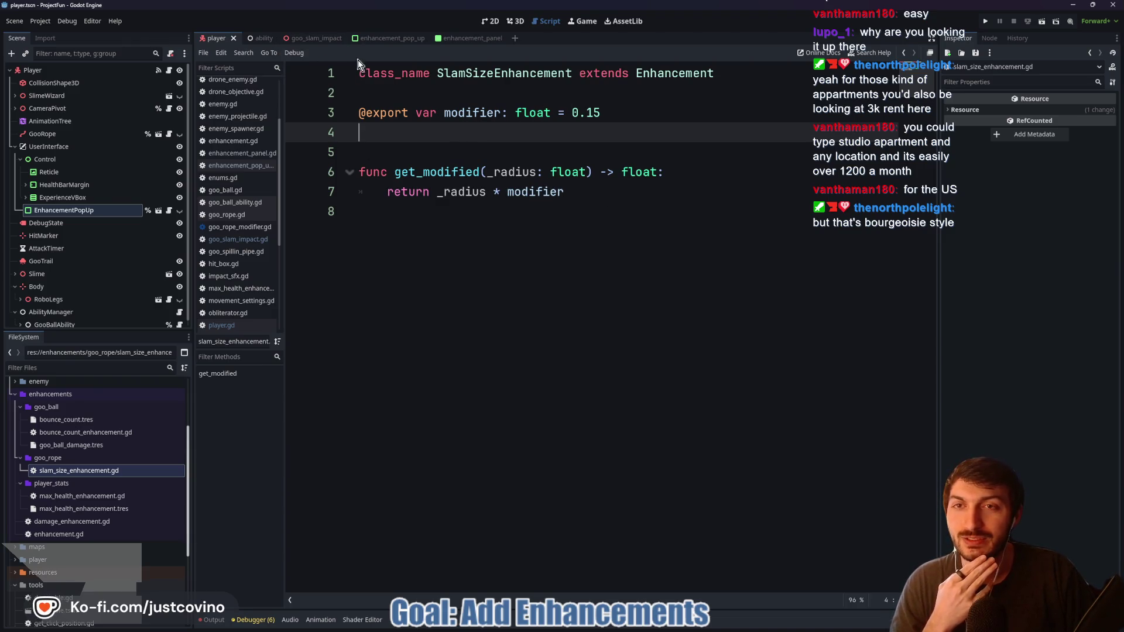
pyautogui.click(169, 71)
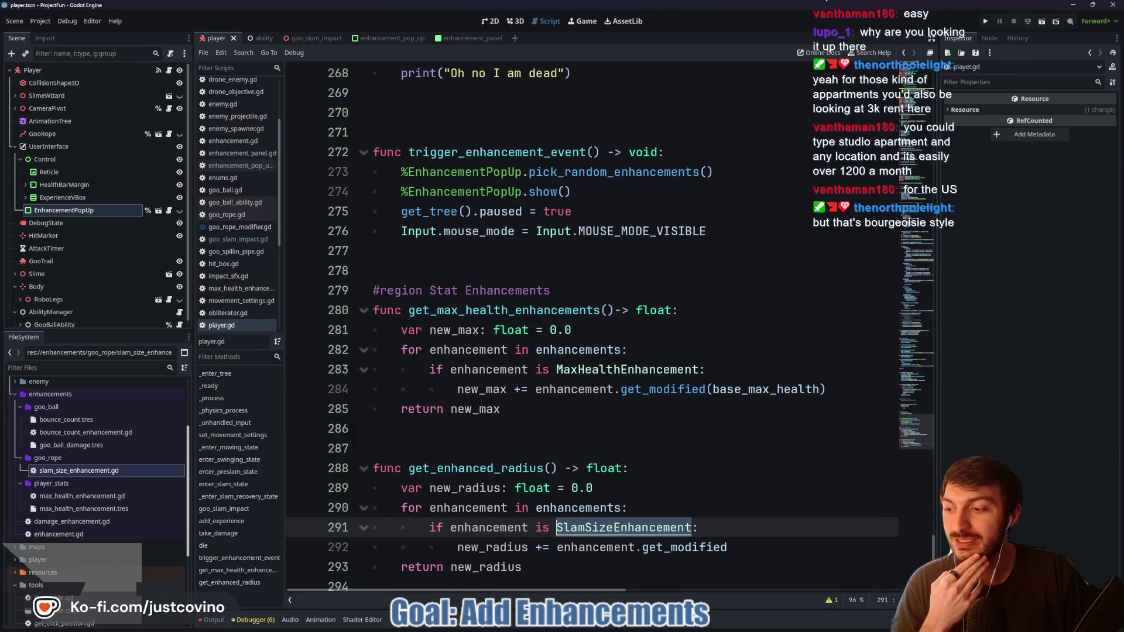
# Step: Complete line 292 as enhancement.get_modified() and save player.gd
pyautogui.scroll(-1, 607, 370)
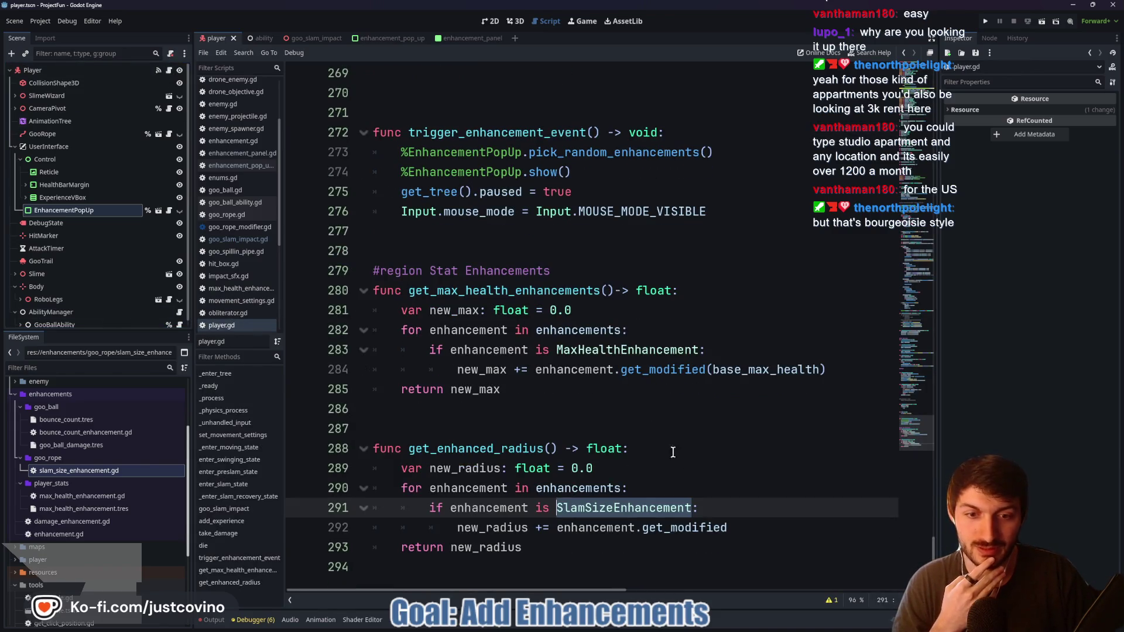
pyautogui.click(736, 527)
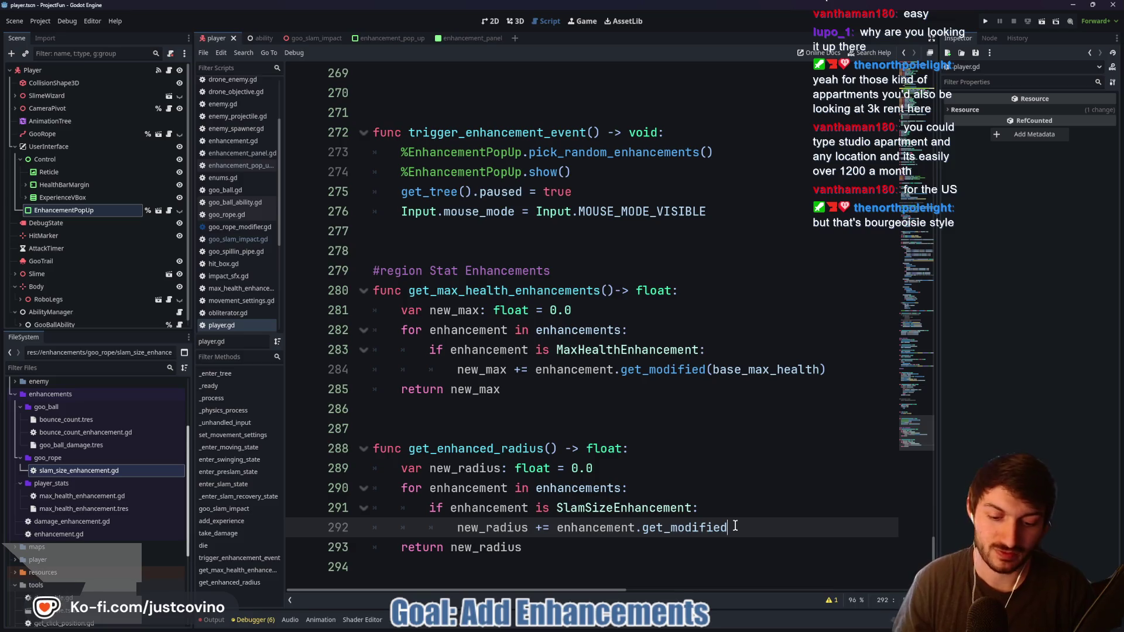
pyautogui.write('(')
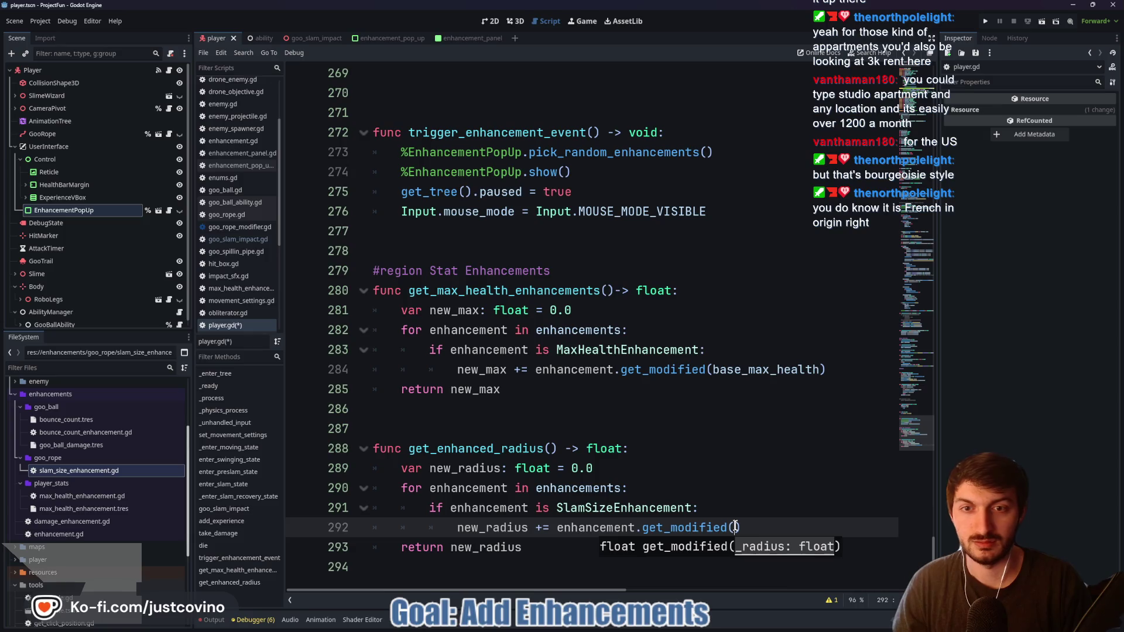
pyautogui.write('g')
pyautogui.press('Escape')
pyautogui.press('BackSpace')
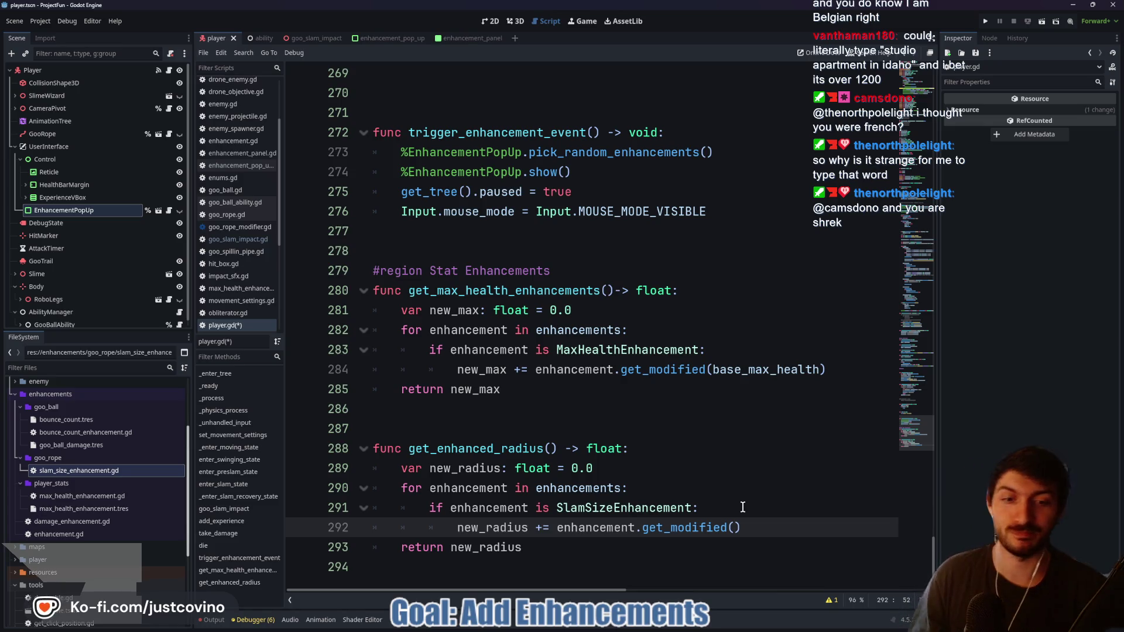
pyautogui.hotkey('ctrl', 's')
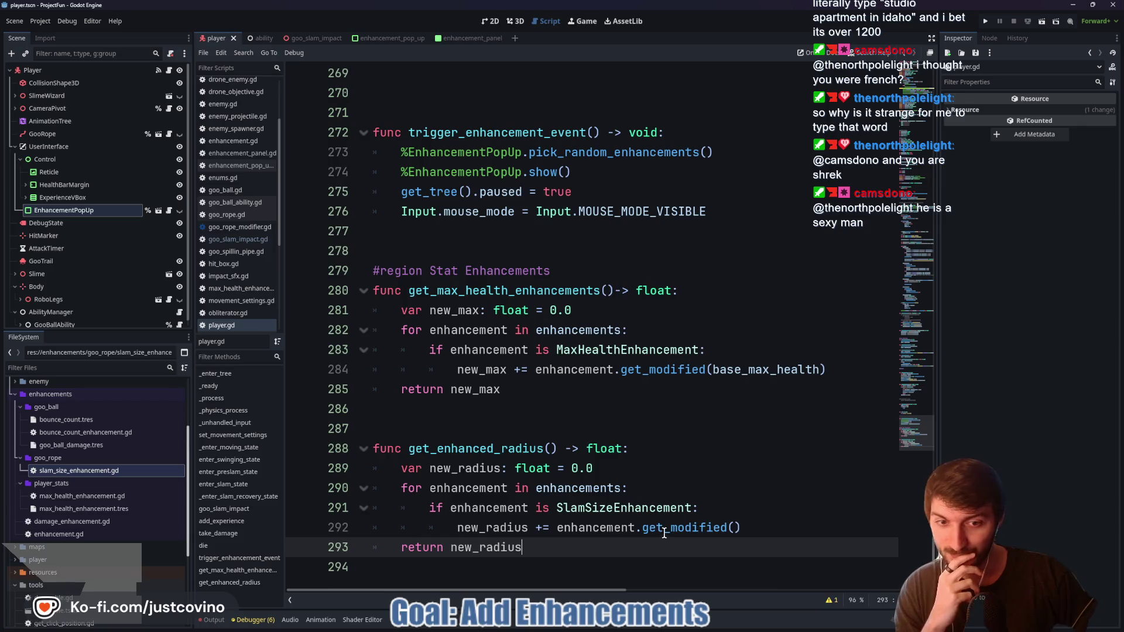
# Step: Review the get_modified() call on line 292 and the surrounding empty lines in player.gd
pyautogui.click(746, 528)
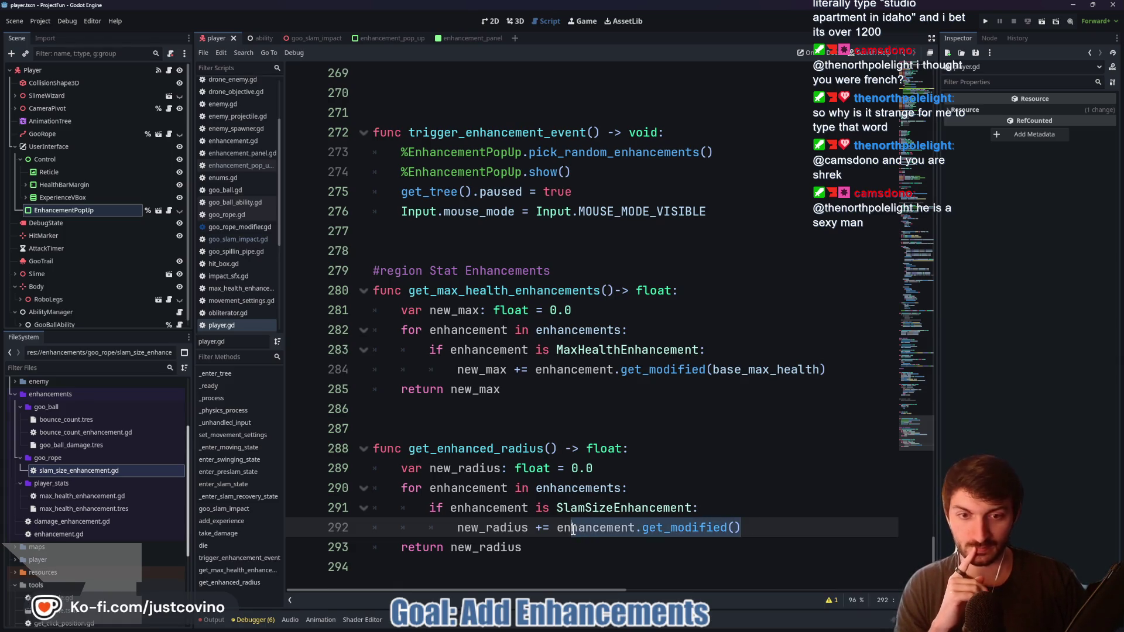
pyautogui.click(696, 532)
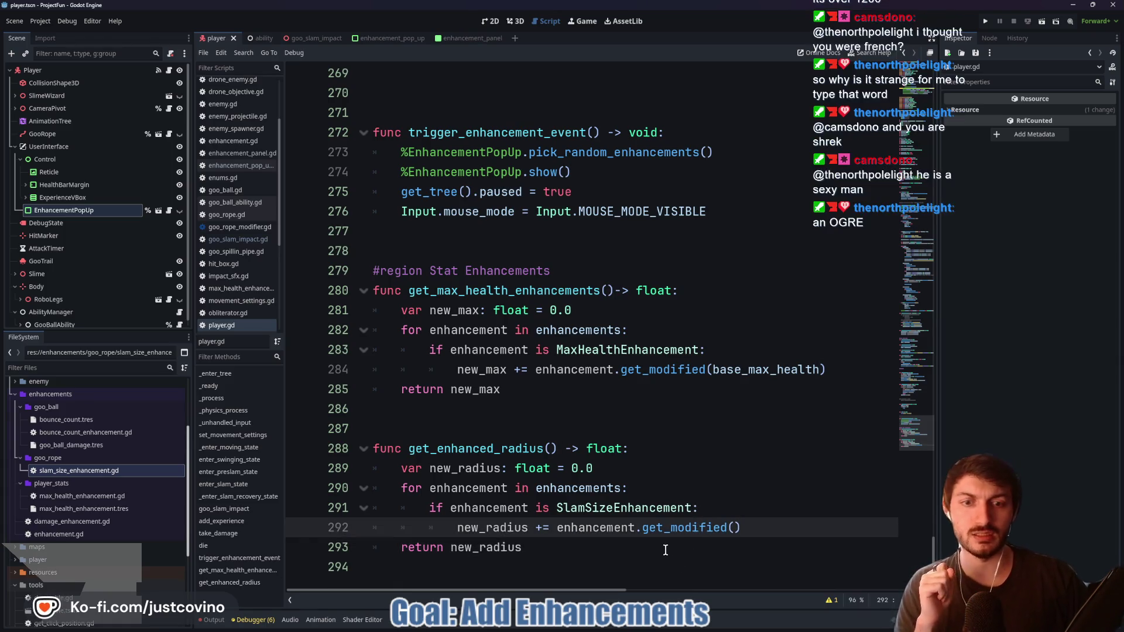
pyautogui.moveTo(645, 529)
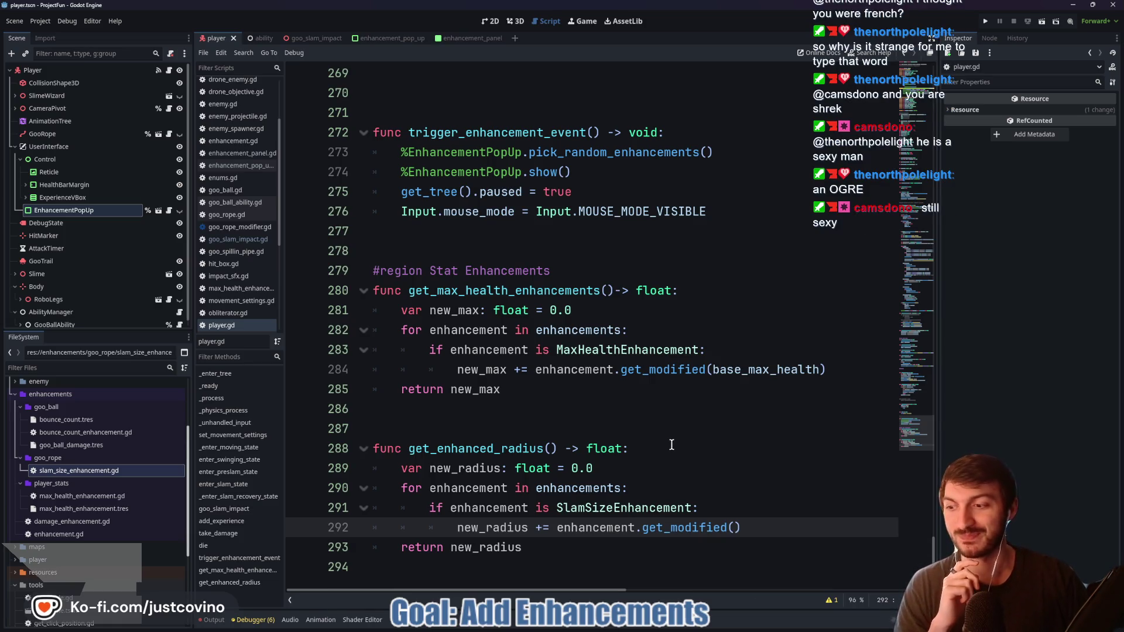
pyautogui.scroll(3, 660, 435)
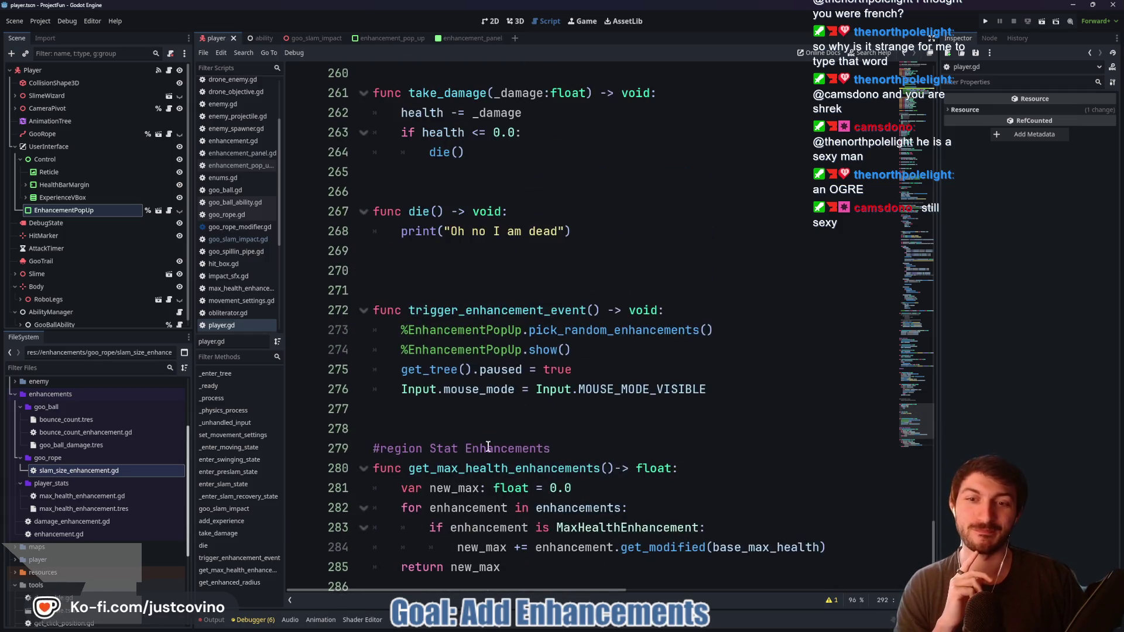
pyautogui.click(483, 427)
pyautogui.scroll(-3, 542, 410)
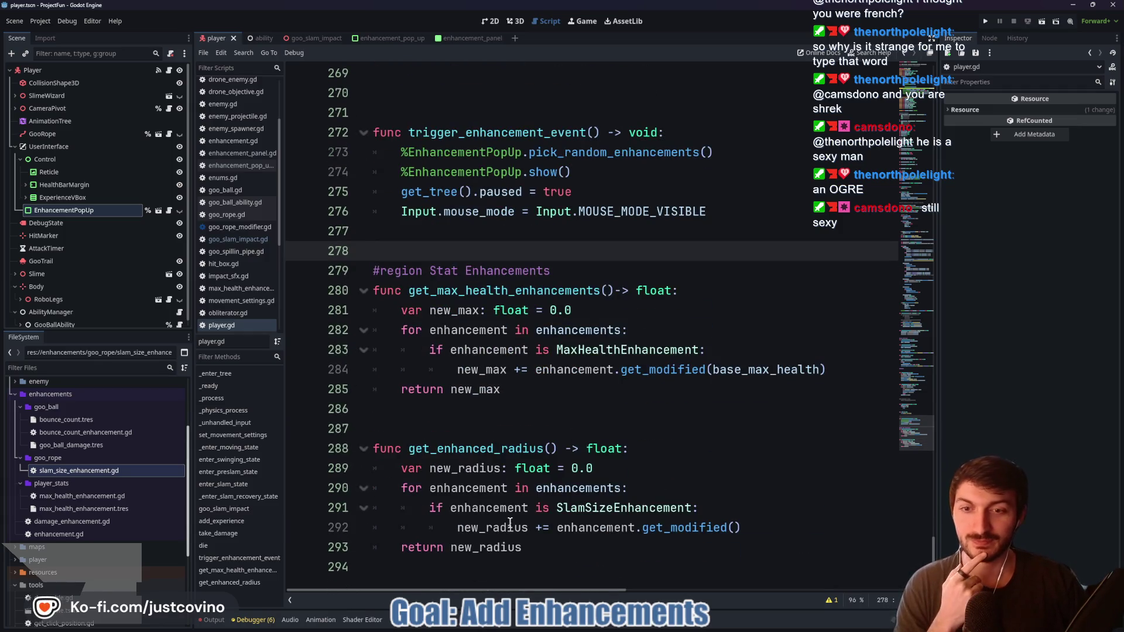
pyautogui.click(425, 571)
pyautogui.scroll(4, 642, 433)
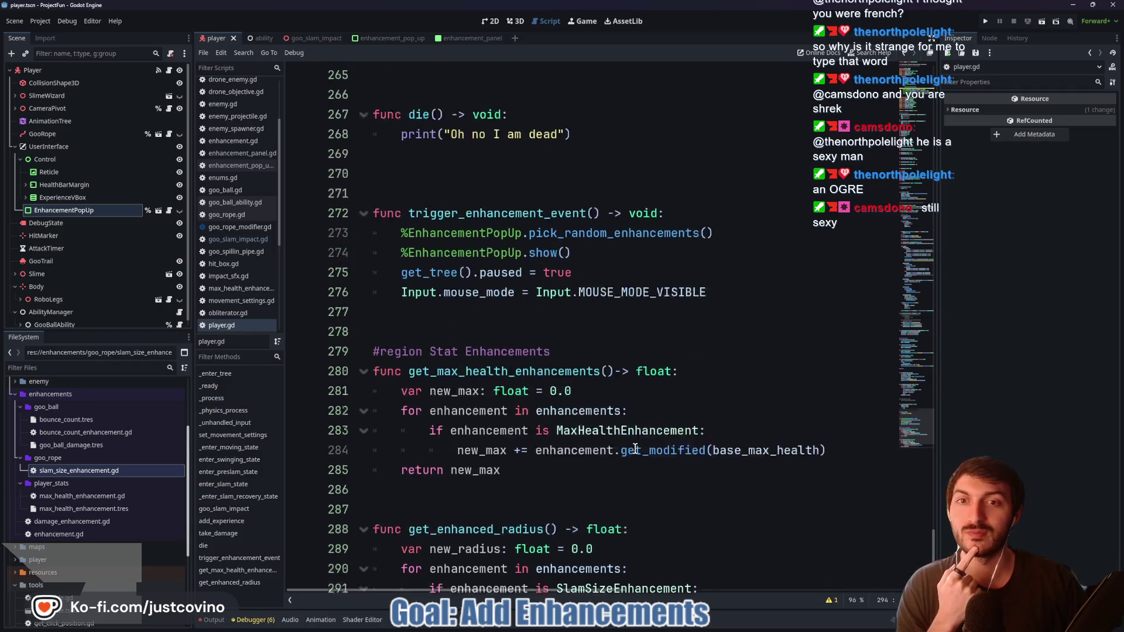
# Step: Delete the extra blank line after add_experience
pyautogui.click(470, 325)
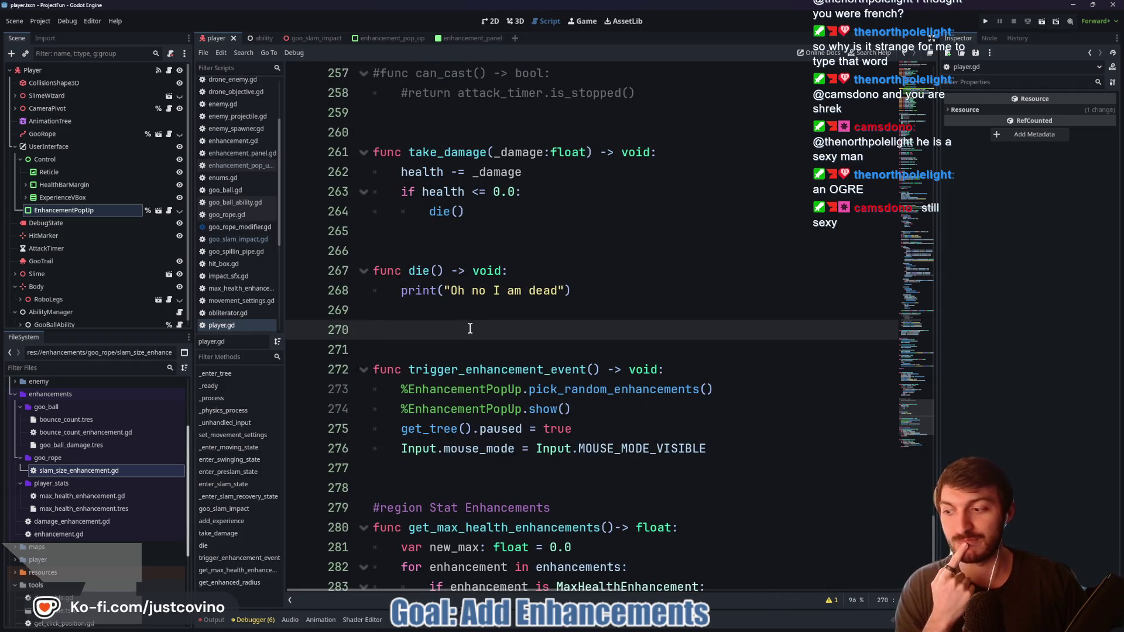
pyautogui.scroll(2, 486, 363)
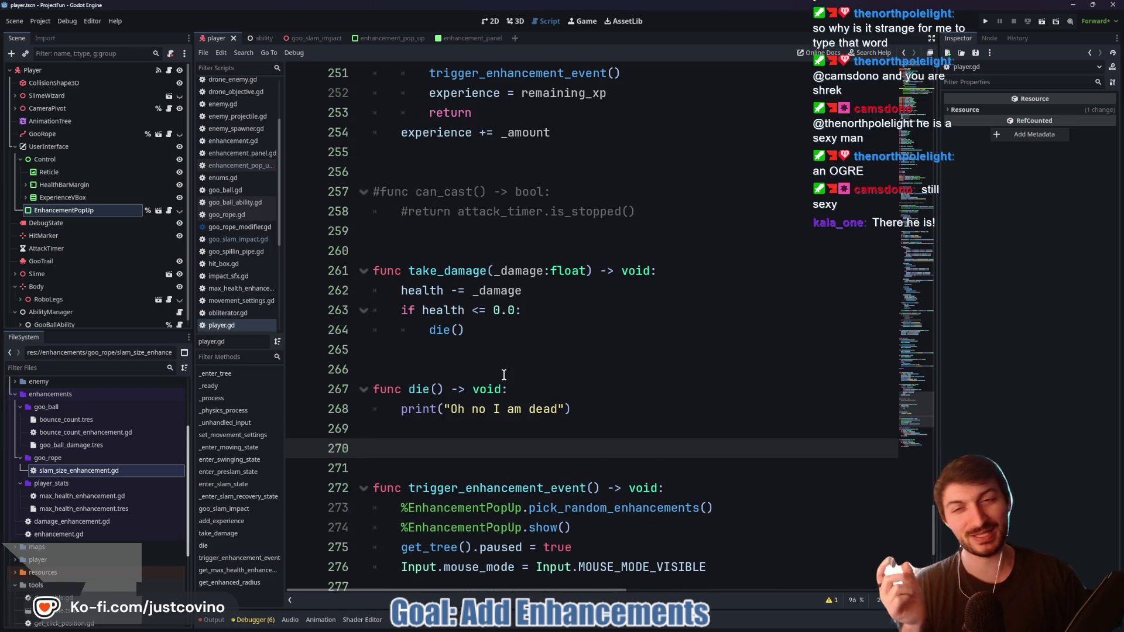
pyautogui.scroll(1, 644, 293)
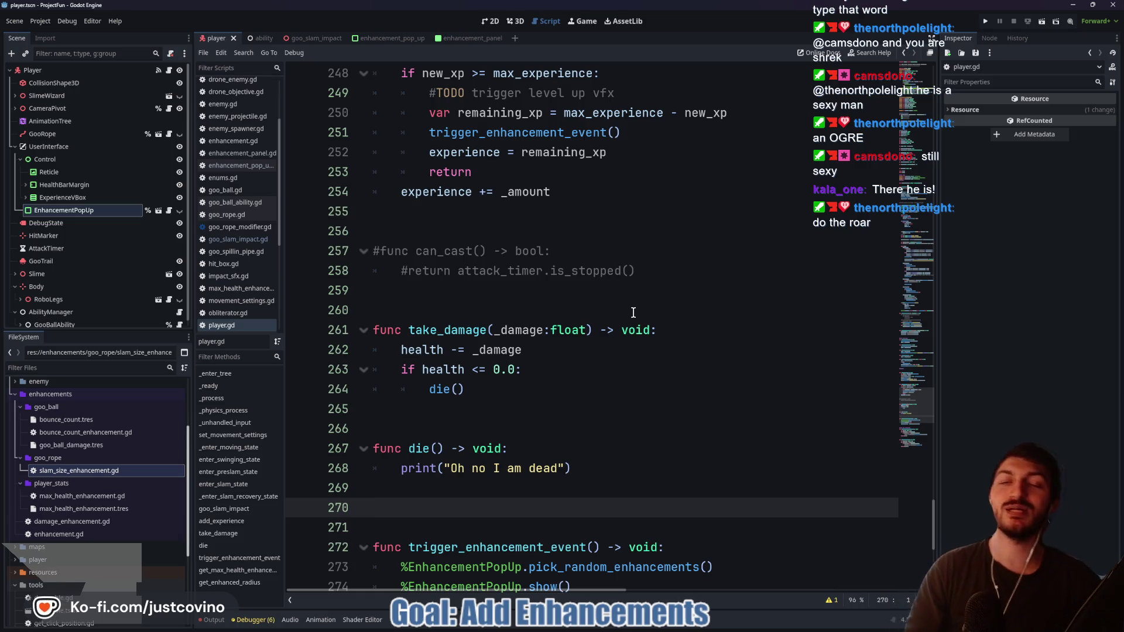
pyautogui.scroll(2, 606, 285)
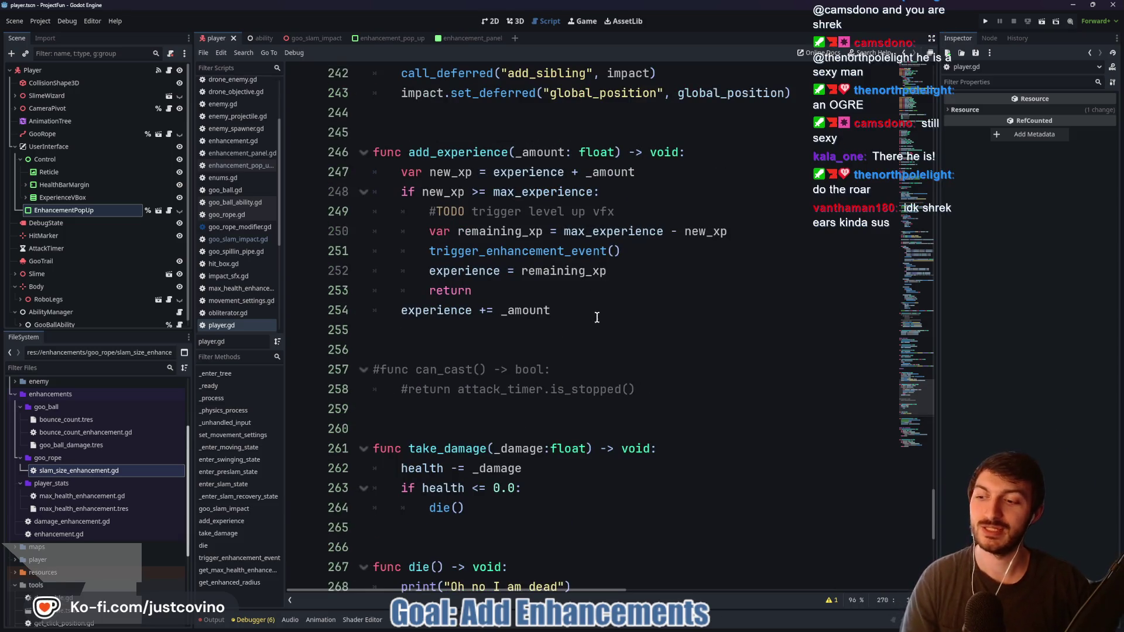
pyautogui.click(462, 347)
pyautogui.press('BackSpace')
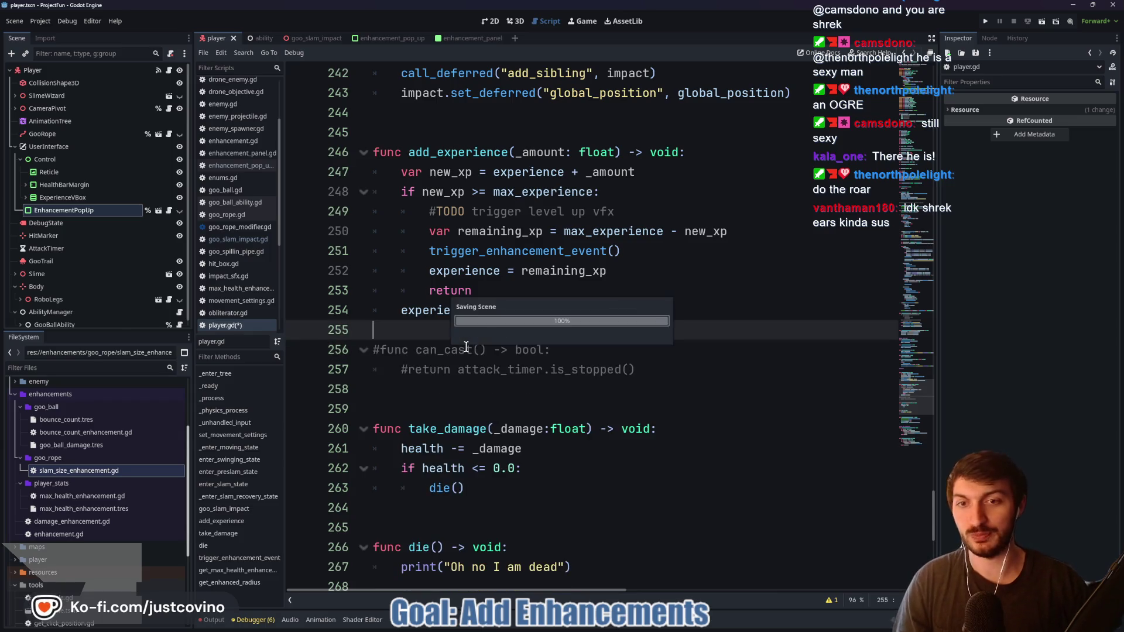
# Step: Move back up player.gd to the damage and attack_speed Stats lines
pyautogui.scroll(-9, 477, 350)
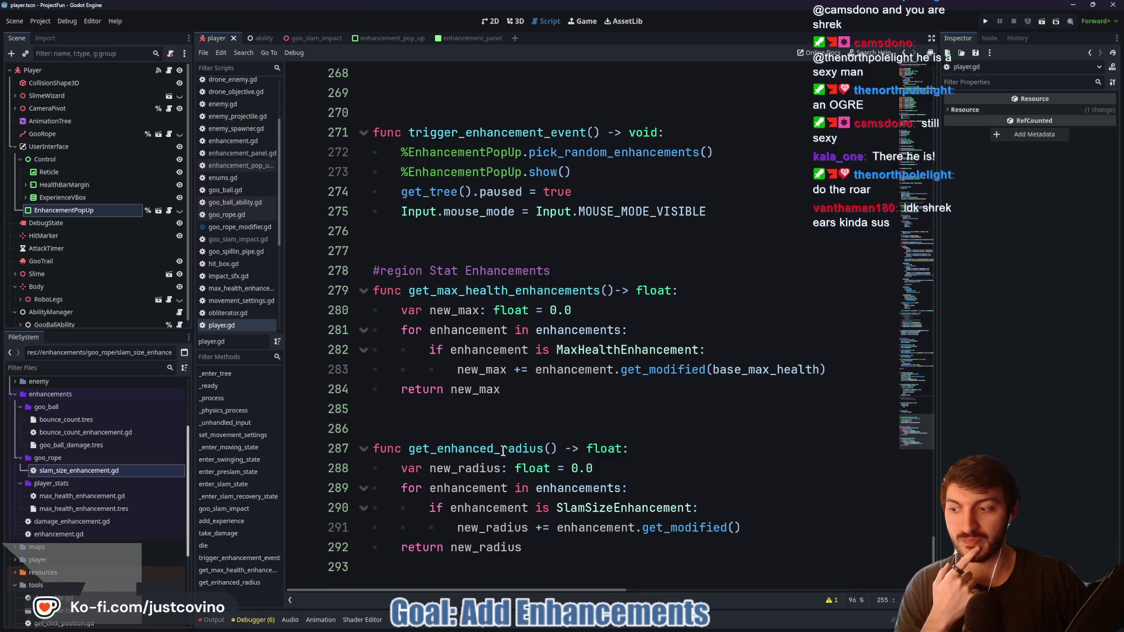
pyautogui.moveTo(519, 468)
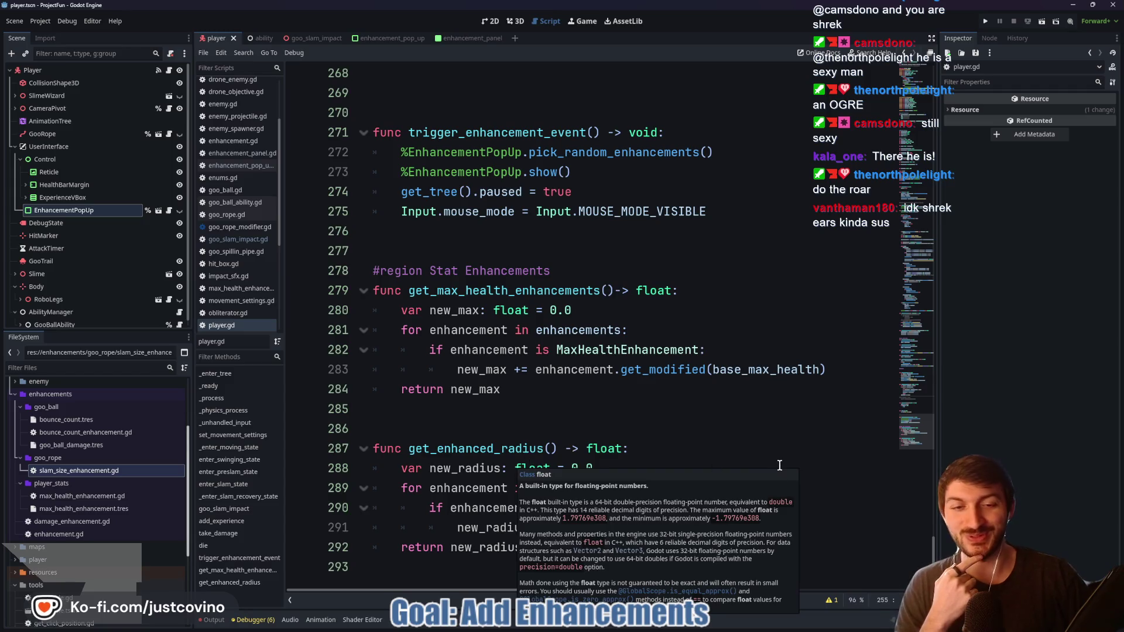
pyautogui.click(699, 450)
pyautogui.click(700, 528)
pyautogui.scroll(10, 673, 504)
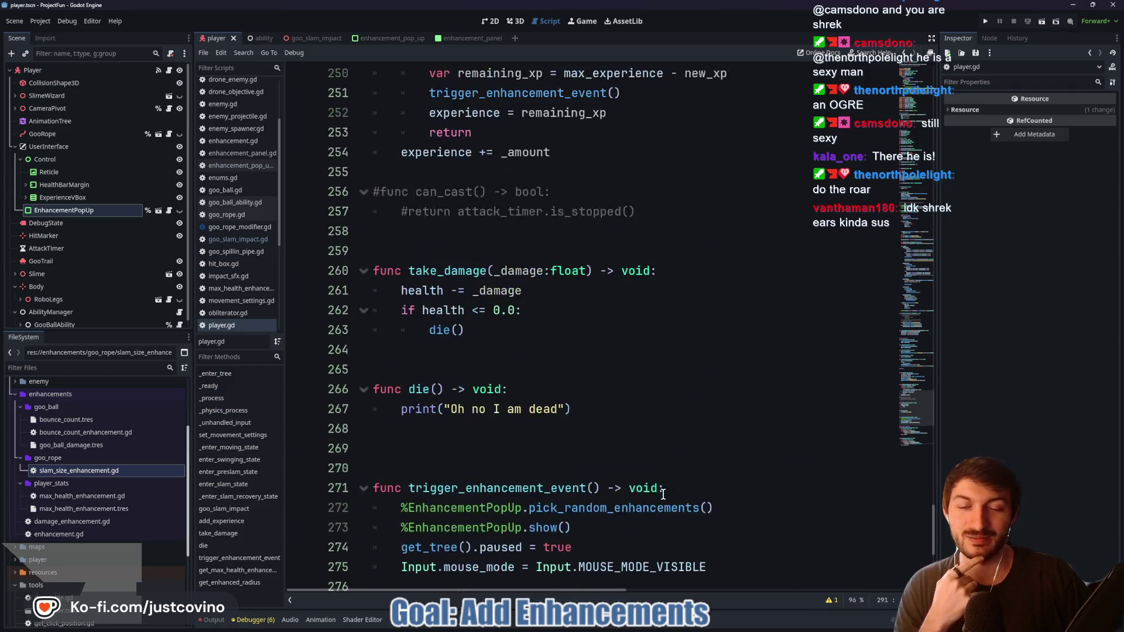
pyautogui.scroll(4, 574, 408)
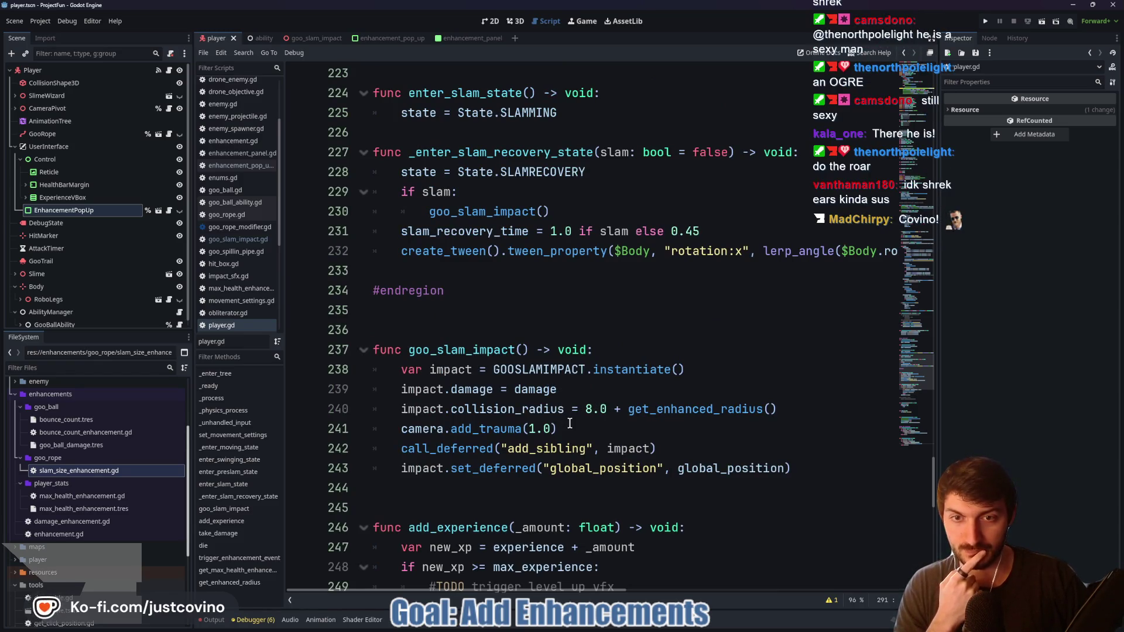
pyautogui.scroll(20, 609, 457)
pyautogui.scroll(20, 613, 432)
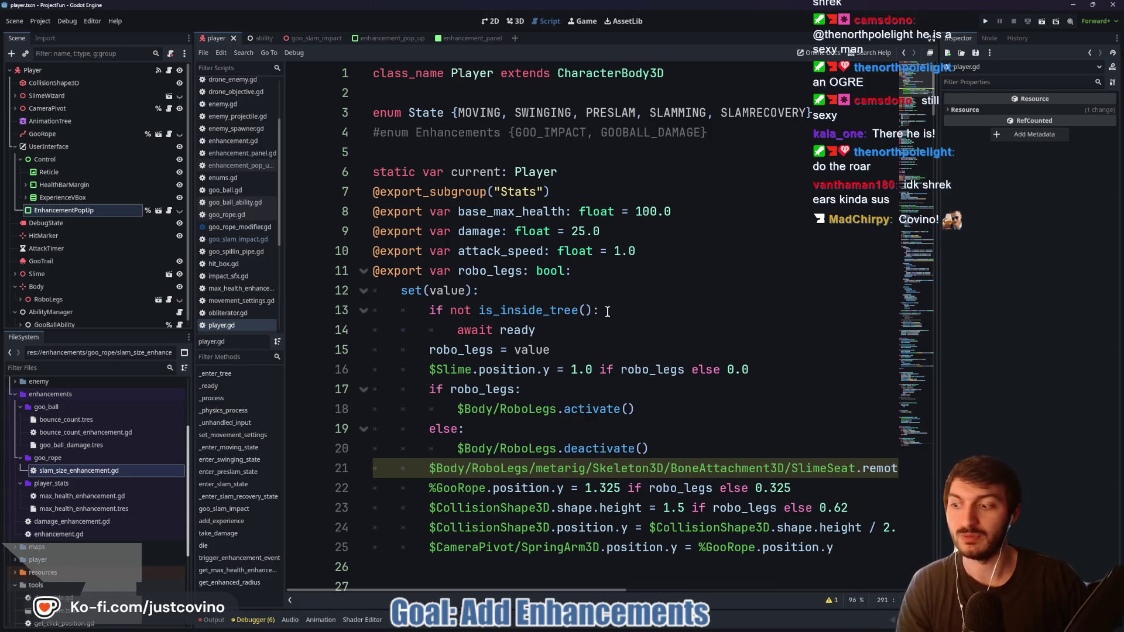
pyautogui.scroll(-4, 657, 234)
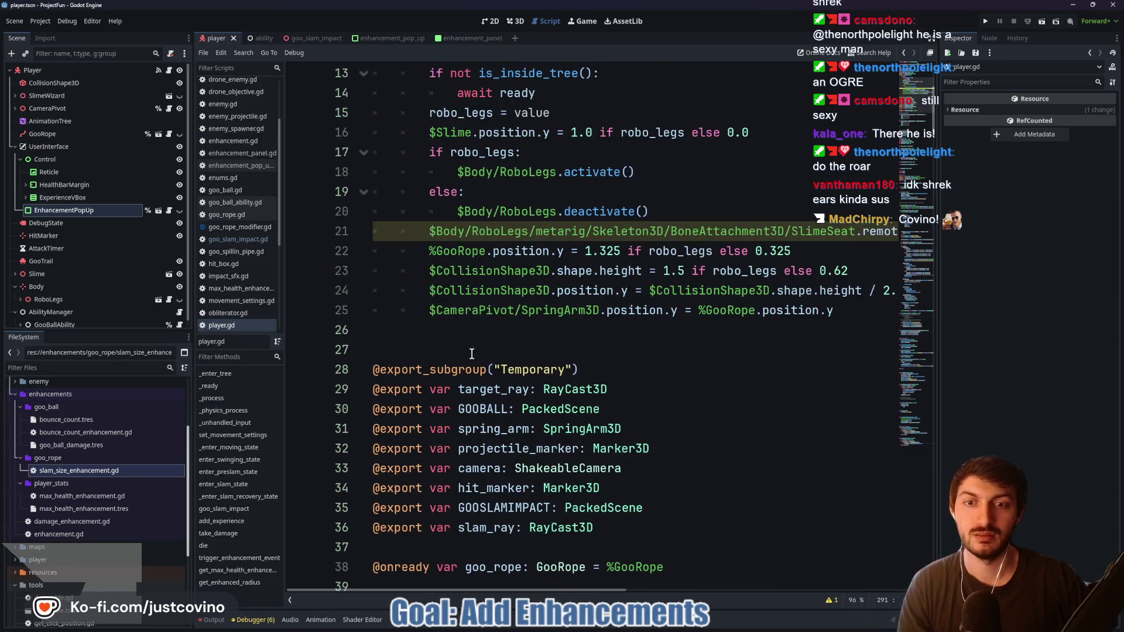
pyautogui.scroll(-4, 471, 355)
pyautogui.scroll(8, 614, 340)
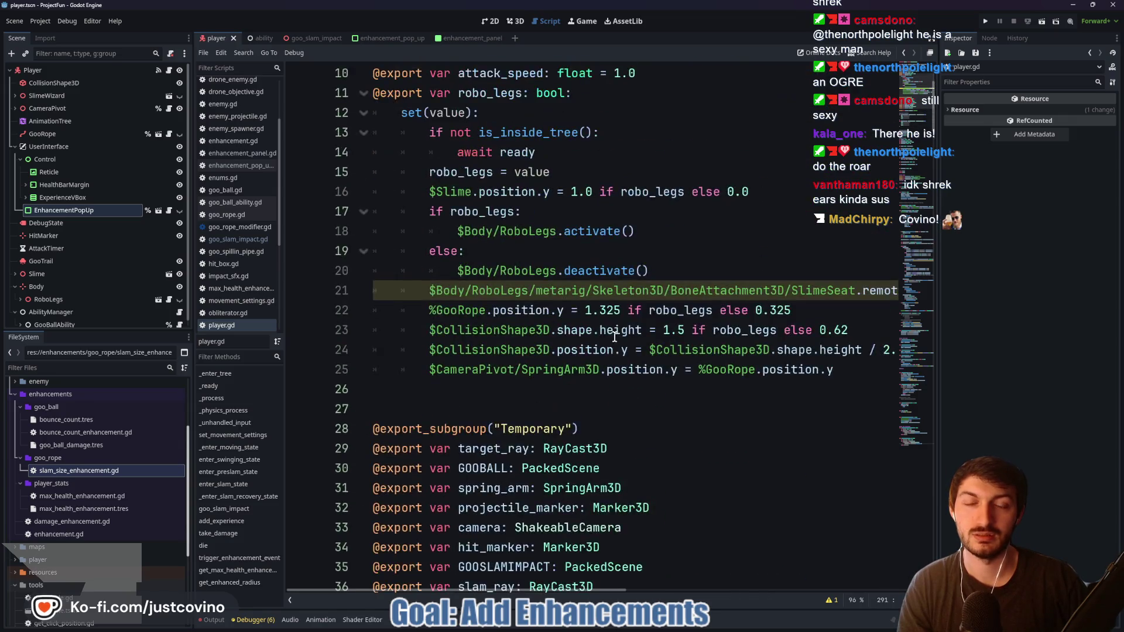
pyautogui.click(652, 250)
pyautogui.click(641, 236)
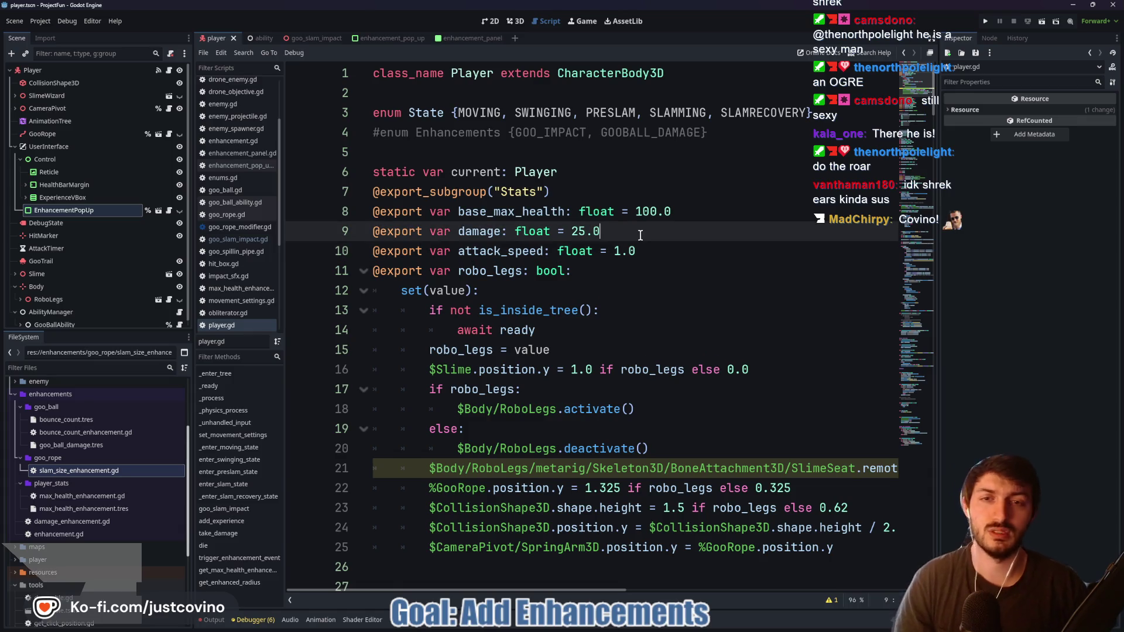
pyautogui.click(653, 251)
pyautogui.press('Return')
pyautogui.write('@export var slam_rad')
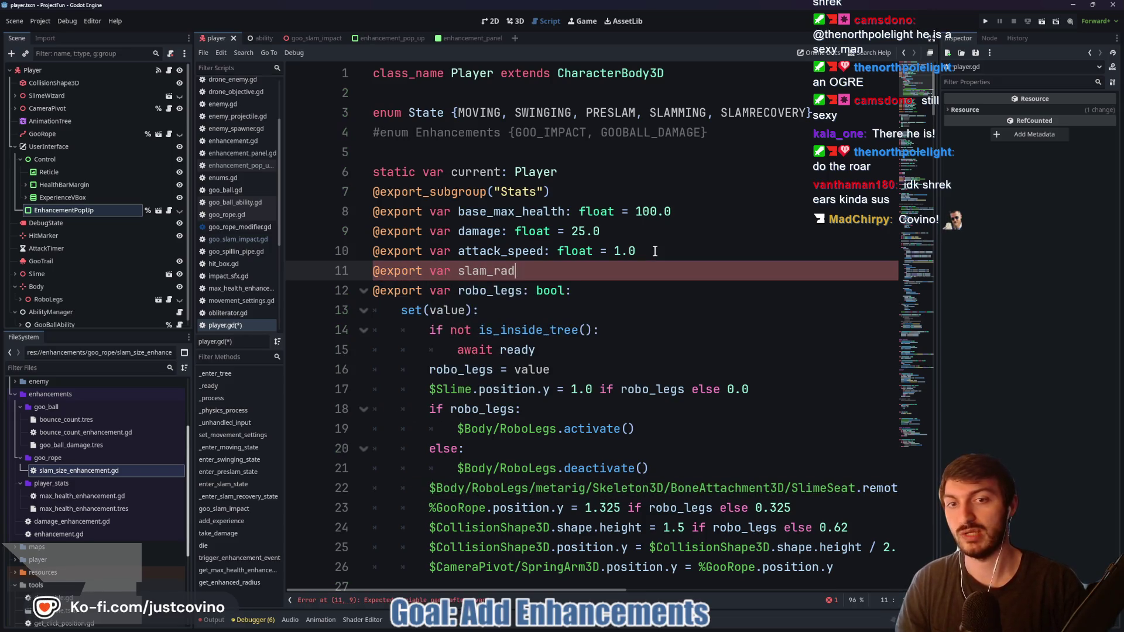
pyautogui.write('ius: float = 8.0')
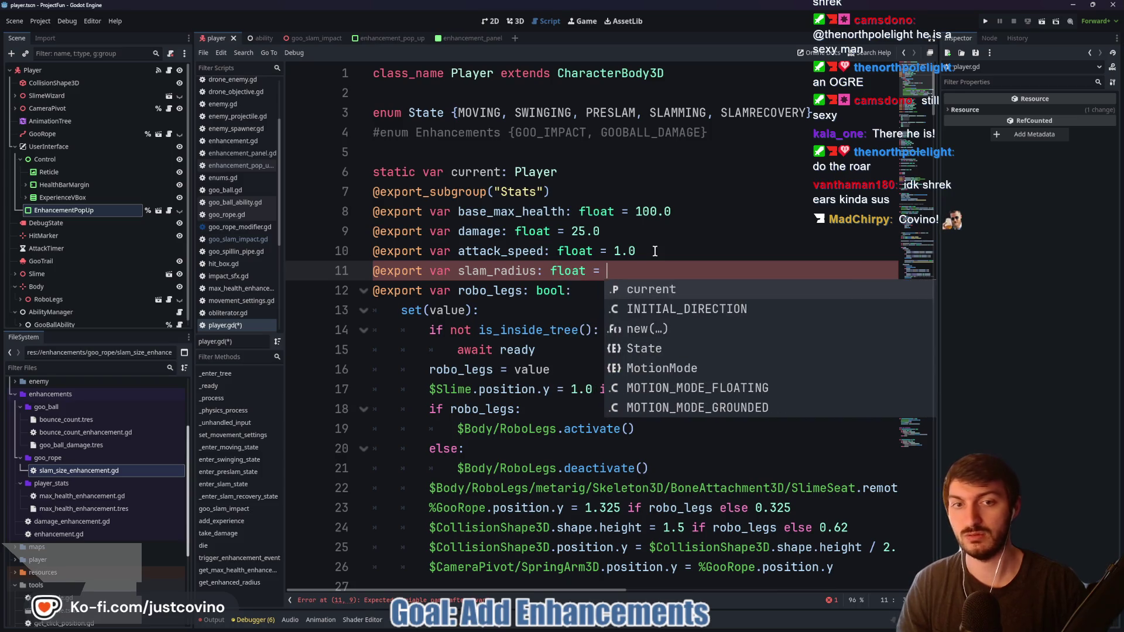
pyautogui.click(647, 290)
pyautogui.hotkey('ctrl', 's')
pyautogui.scroll(-10, 606, 300)
pyautogui.scroll(-20, 606, 301)
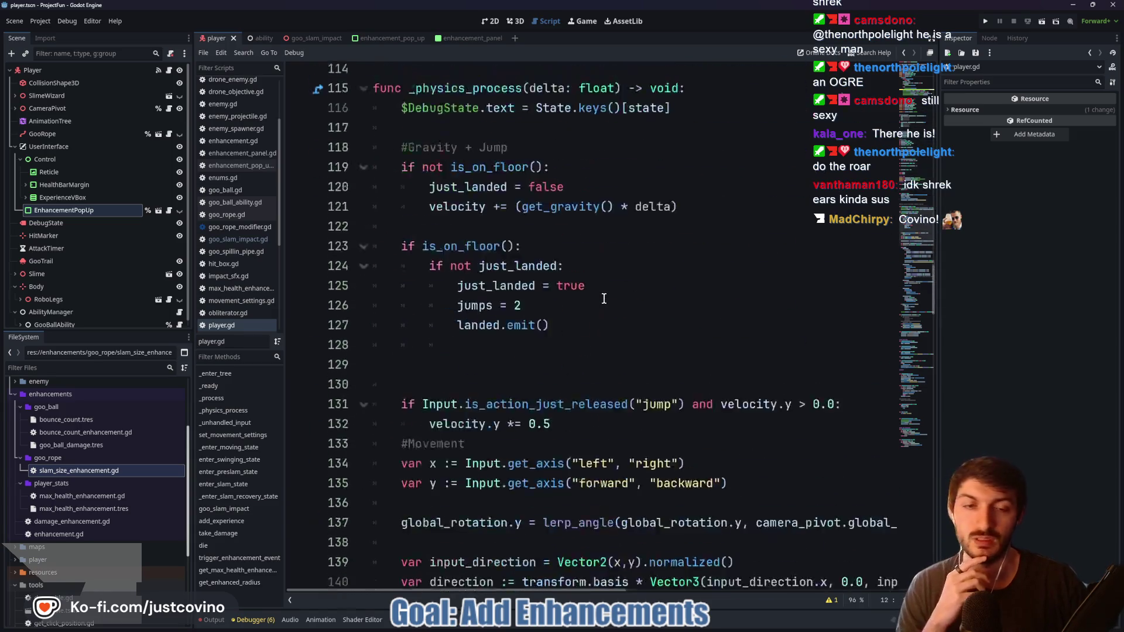
pyautogui.scroll(-20, 598, 303)
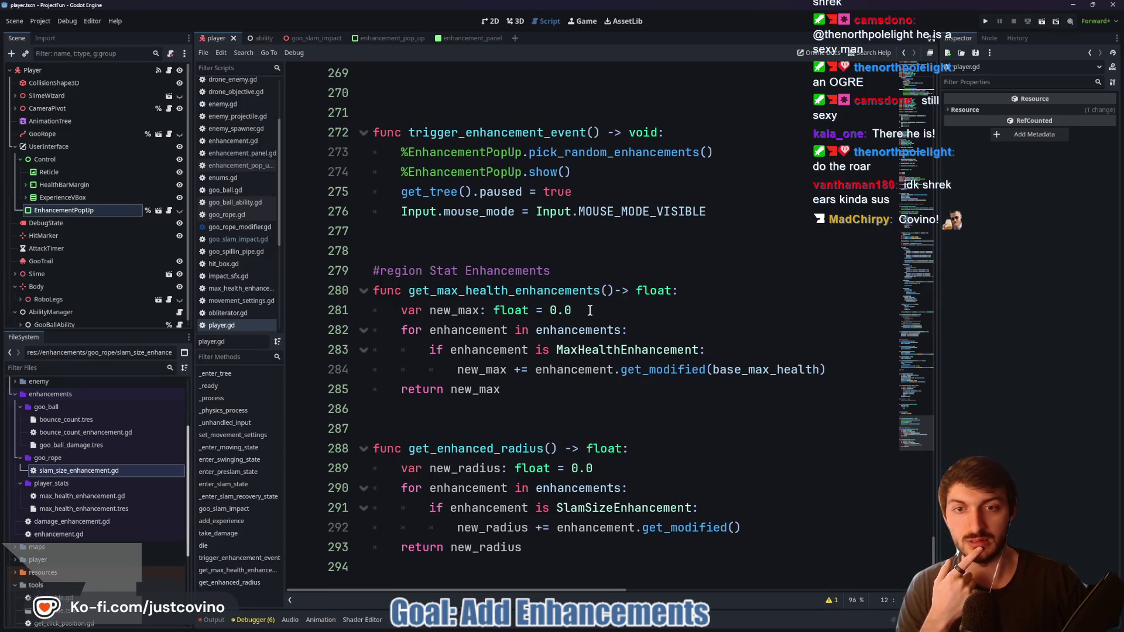
pyautogui.scroll(10, 635, 332)
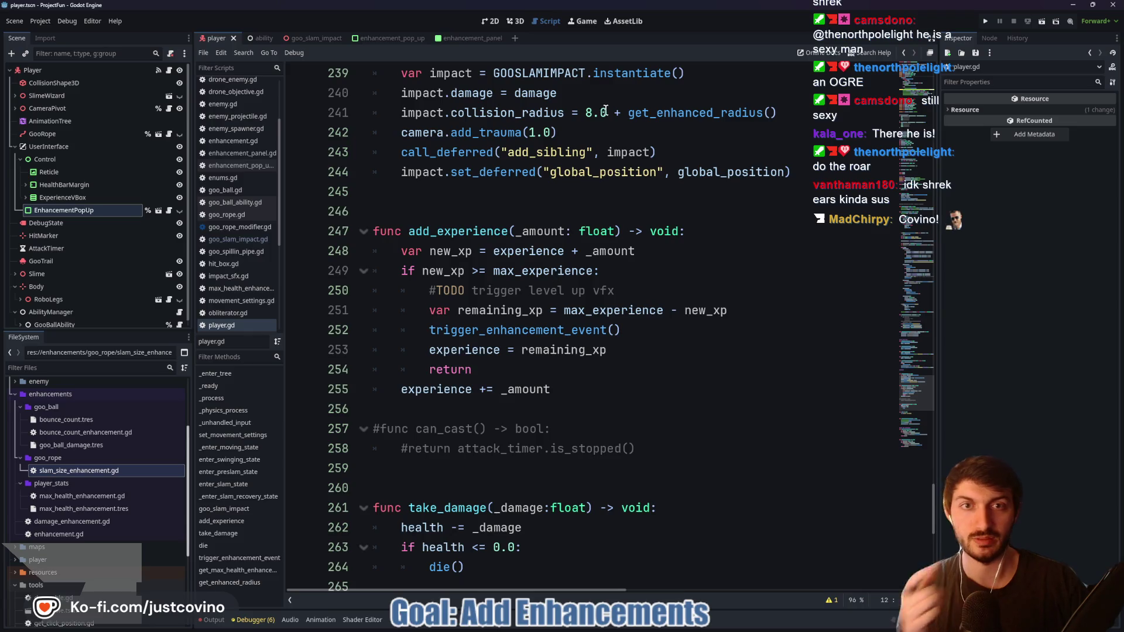
# Step: Replace the hard-coded 8.0 collision radius in goo_slam_impact with slam_radius
pyautogui.moveTo(605, 109); pyautogui.dragTo(587, 112)
pyautogui.write('slam')
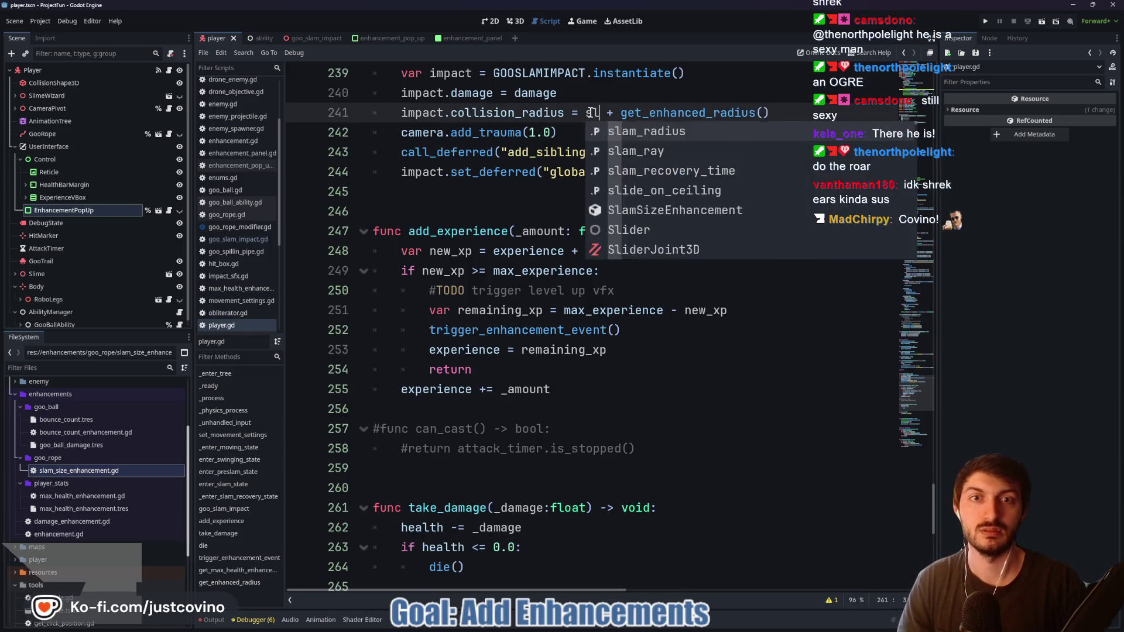
pyautogui.press('Return')
pyautogui.scroll(-10, 675, 276)
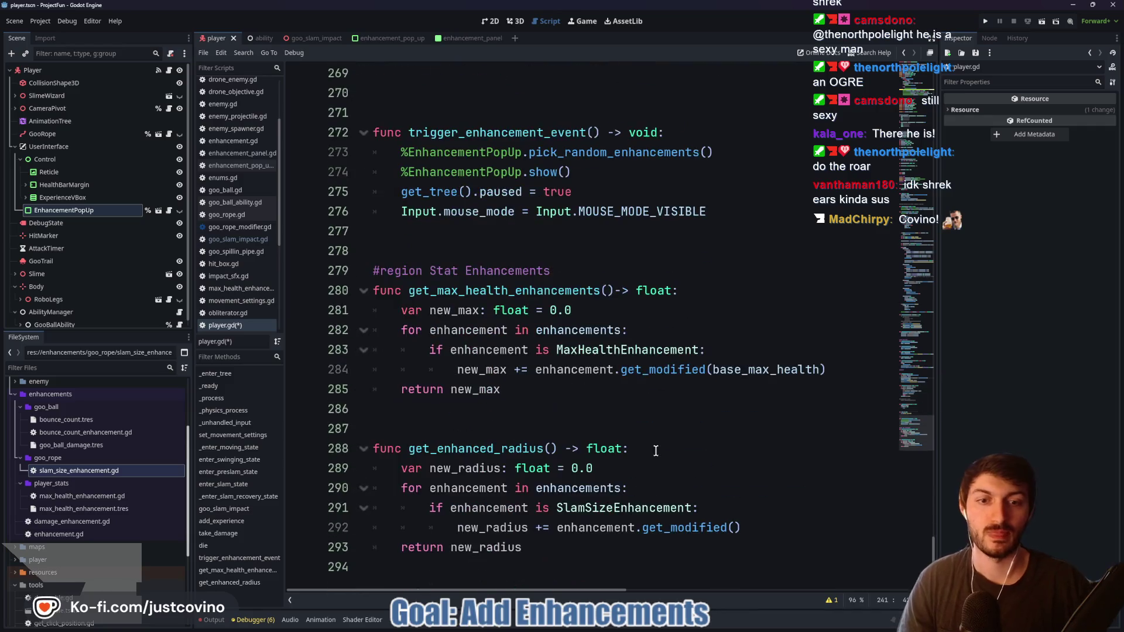
# Step: Pass slam_radius into get_modified() on line 292 and save player.gd
pyautogui.click(733, 527)
pyautogui.write('slam')
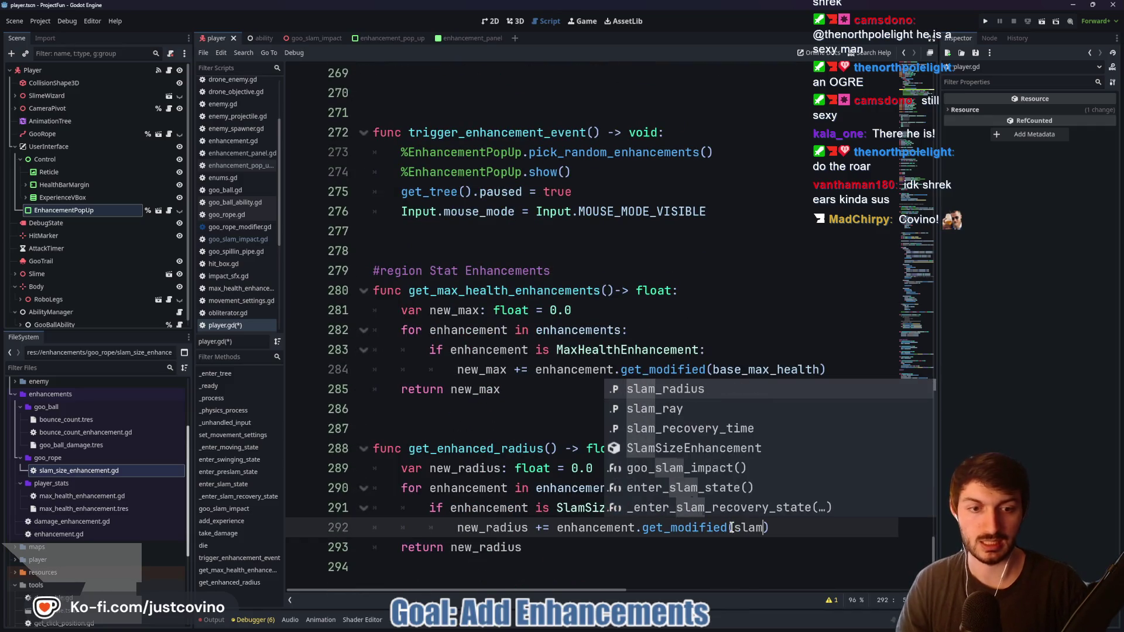
pyautogui.press('Return')
pyautogui.click(743, 506)
pyautogui.hotkey('ctrl', 's')
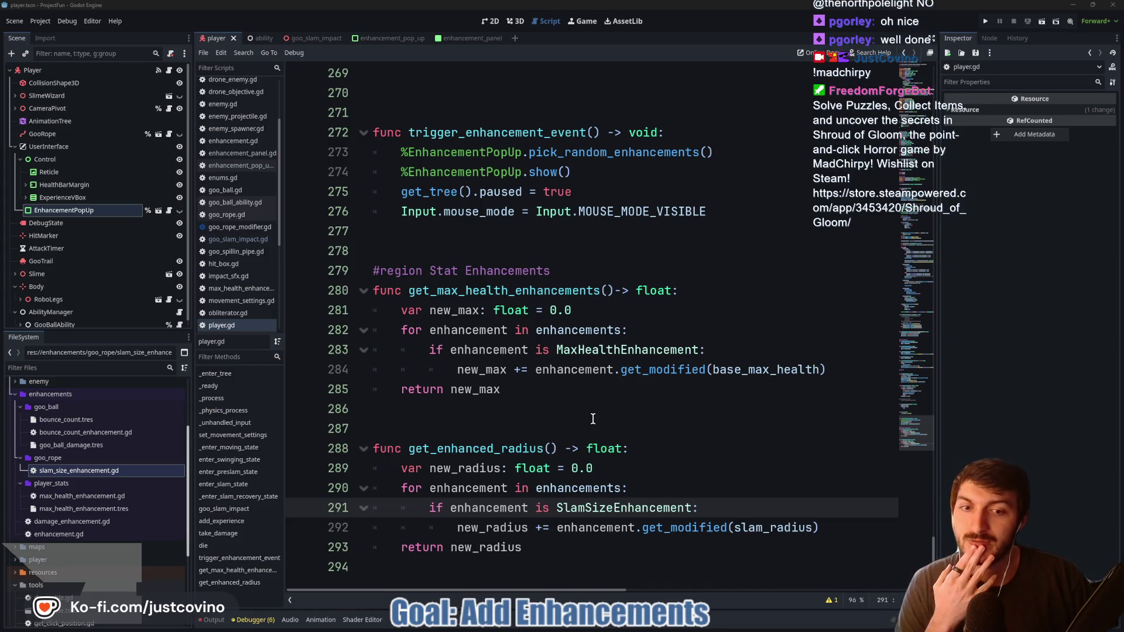
pyautogui.click(538, 420)
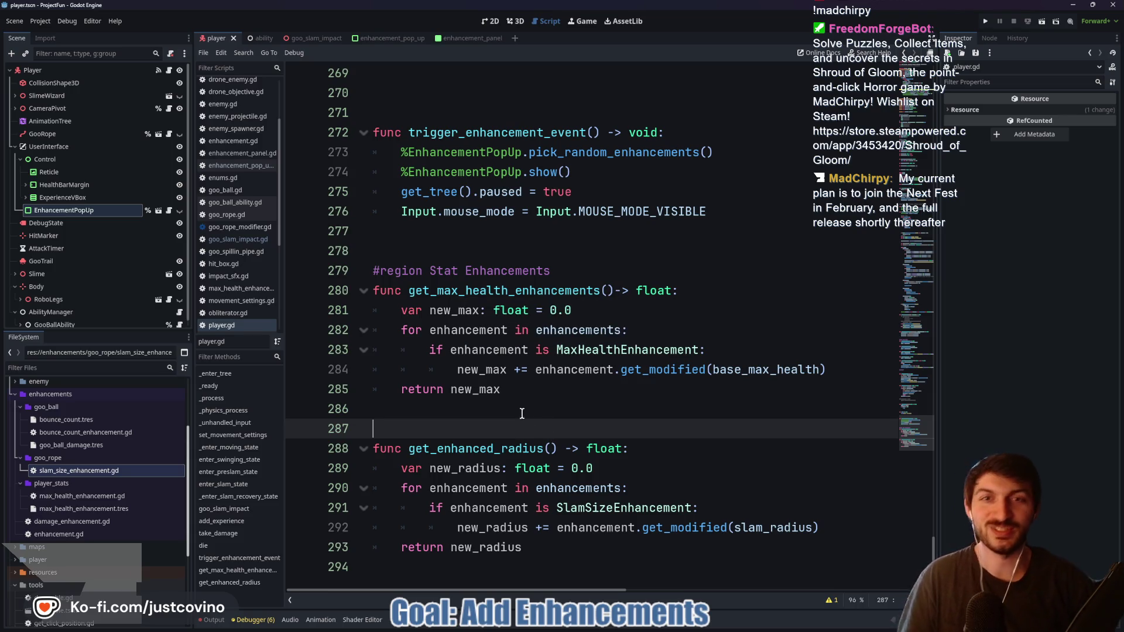
# Step: Add blank lines after line 294, below get_enhanced_radius at the end of player.gd
pyautogui.press('Up')
pyautogui.press('Down')
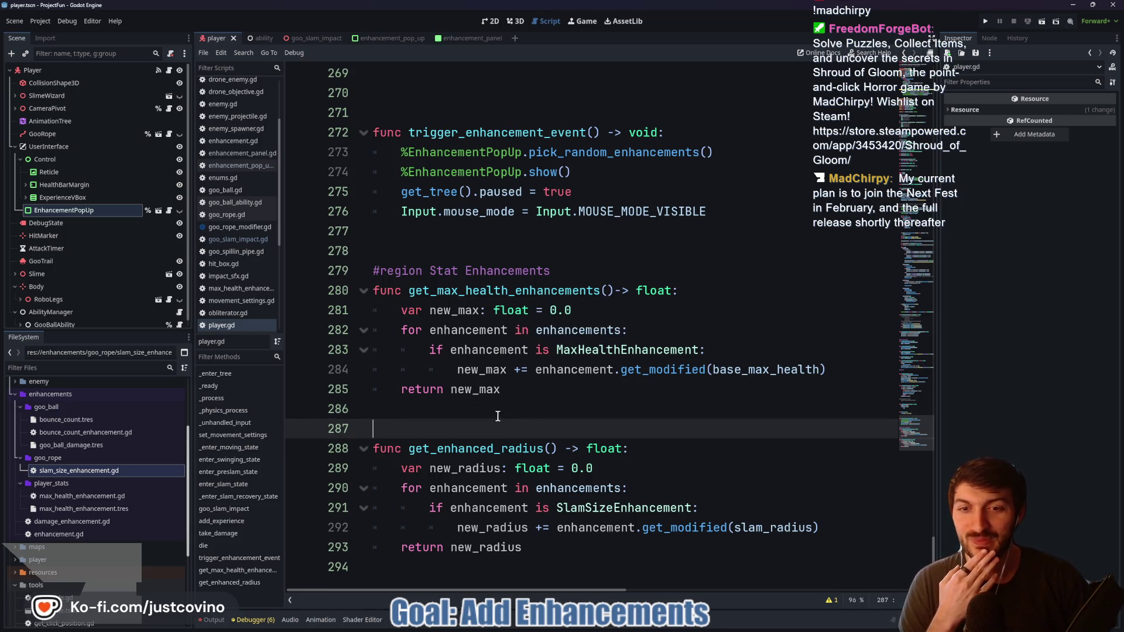
pyautogui.press('Up')
pyautogui.press('Down')
pyautogui.press('Up')
pyautogui.press('Down')
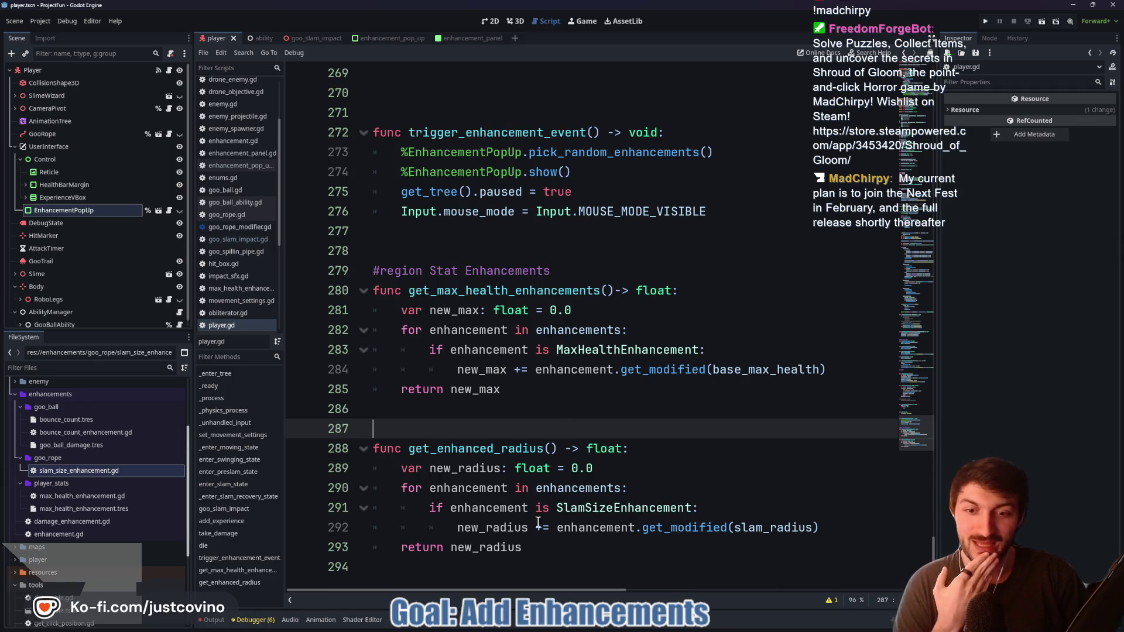
pyautogui.click(509, 564)
pyautogui.press('Return')
pyautogui.press('Return')
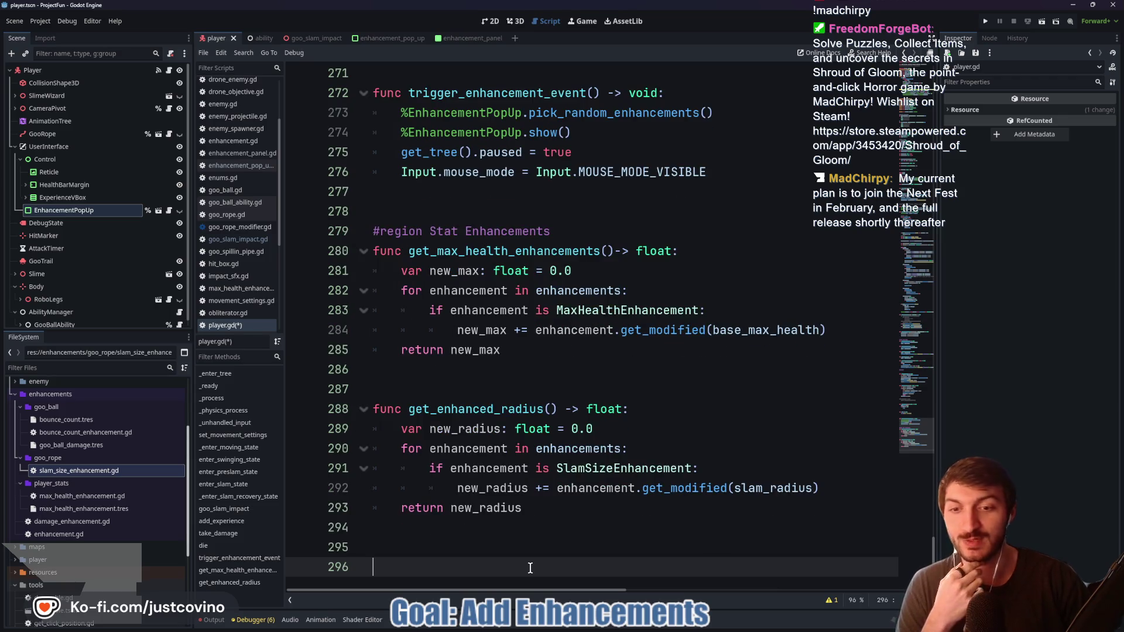
# Step: Save player.gd and review the get_modified(slam_radius) line in get_enhanced_radius
pyautogui.click(546, 532)
pyautogui.hotkey('ctrl', 's')
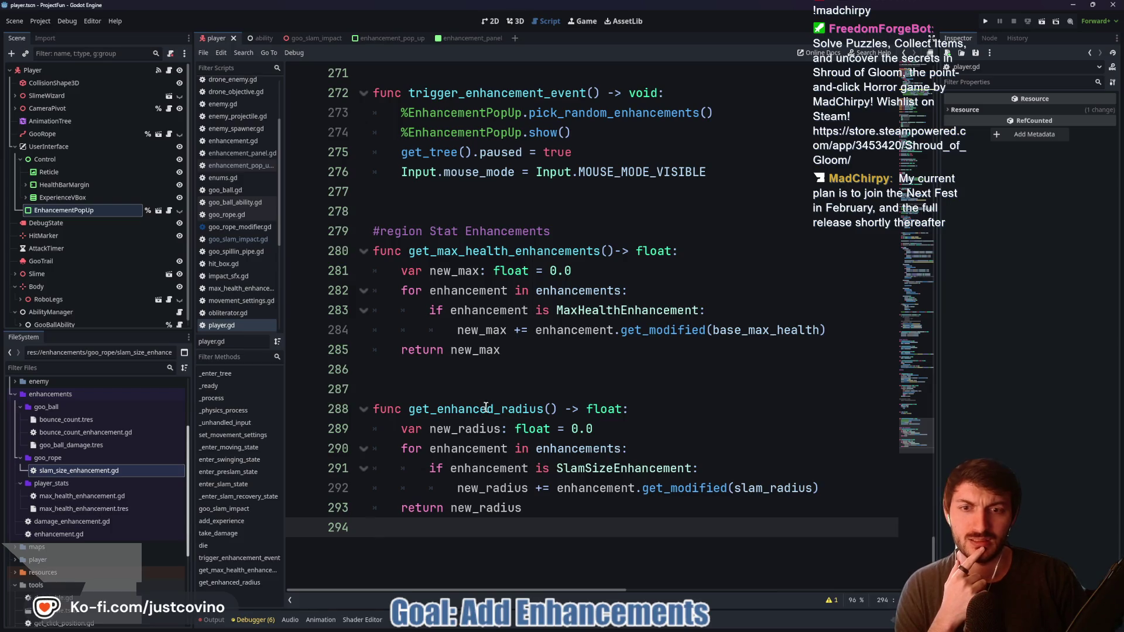
pyautogui.scroll(4, 501, 461)
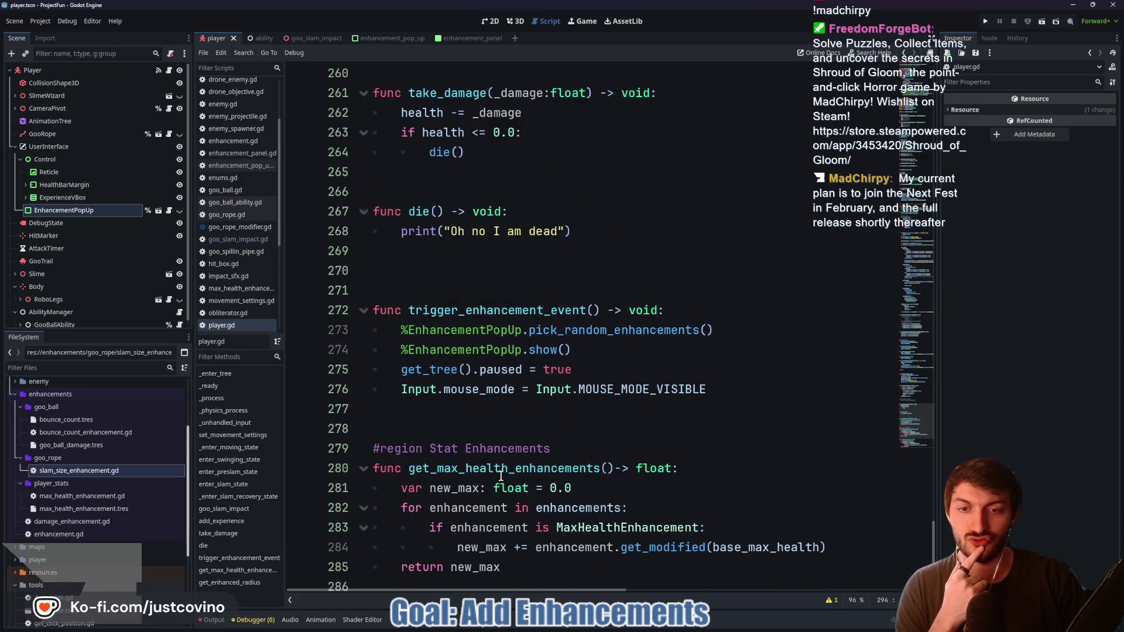
pyautogui.scroll(10, 507, 473)
pyautogui.scroll(-13, 515, 471)
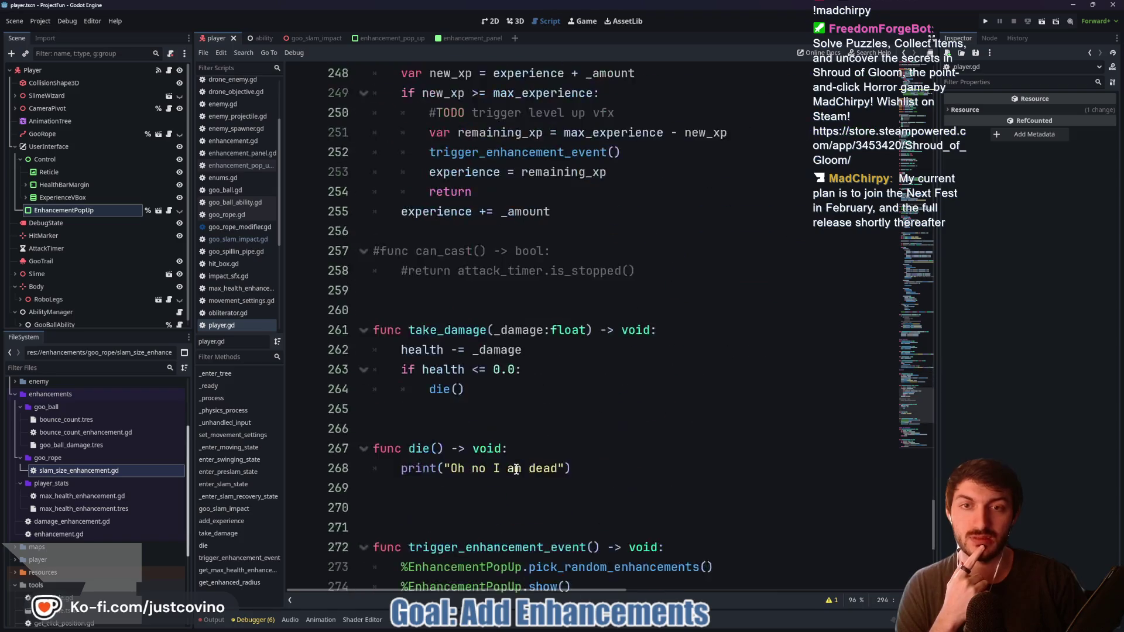
pyautogui.tripleClick(881, 529)
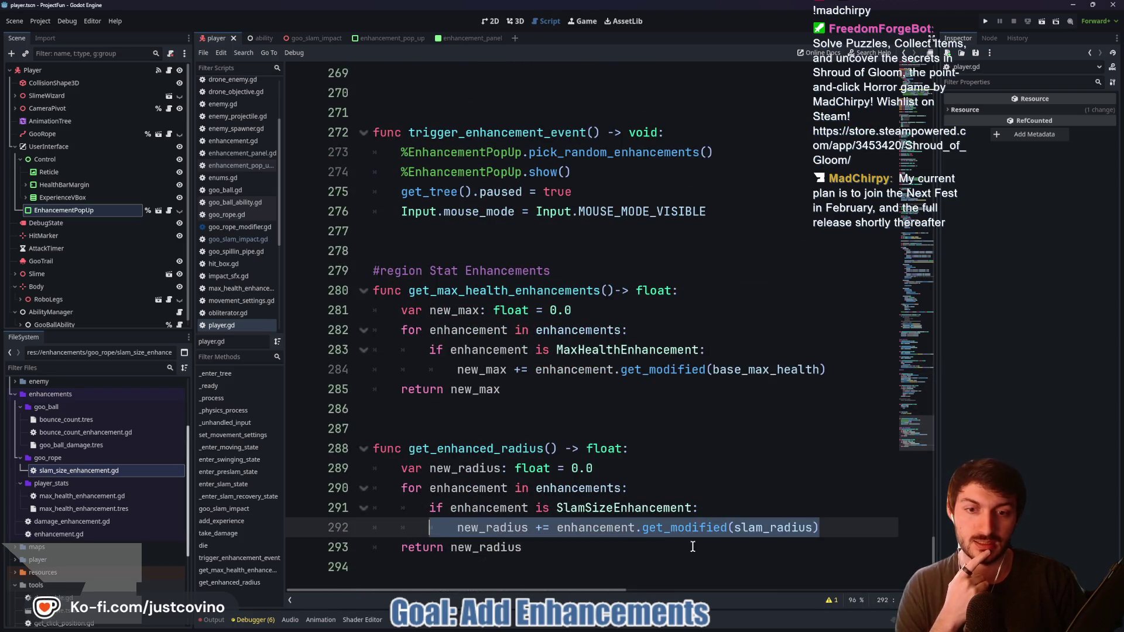
pyautogui.click(599, 544)
# Step: Locate the collision_radius assignment on line 241 and bring up the goo_slam_impact script
pyautogui.scroll(19, 600, 544)
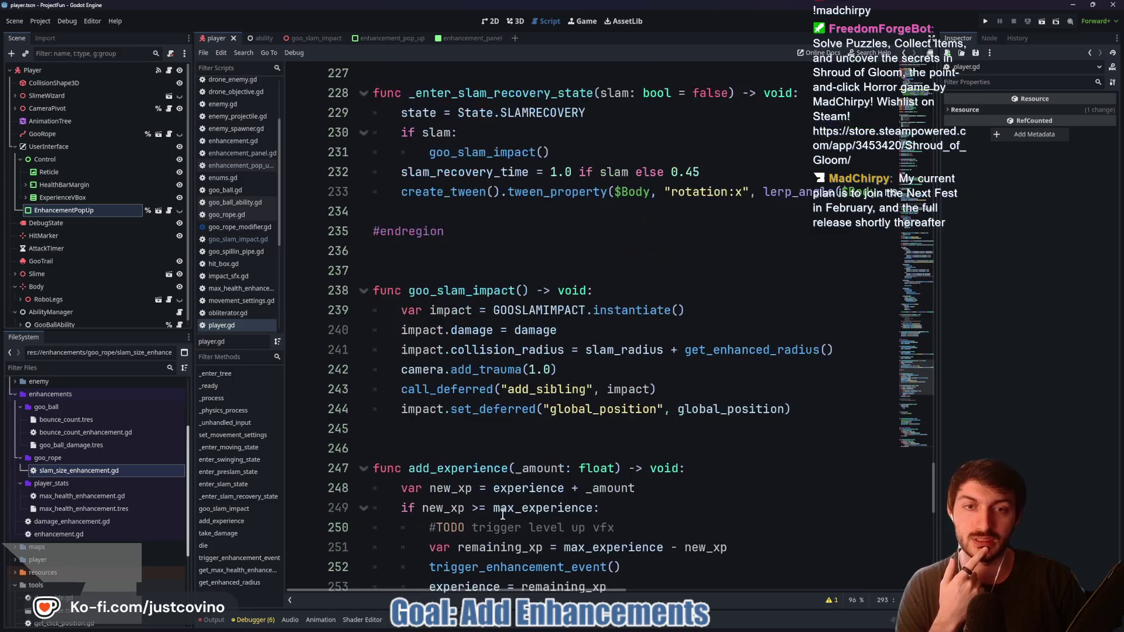
pyautogui.scroll(4, 508, 502)
pyautogui.scroll(-8, 543, 480)
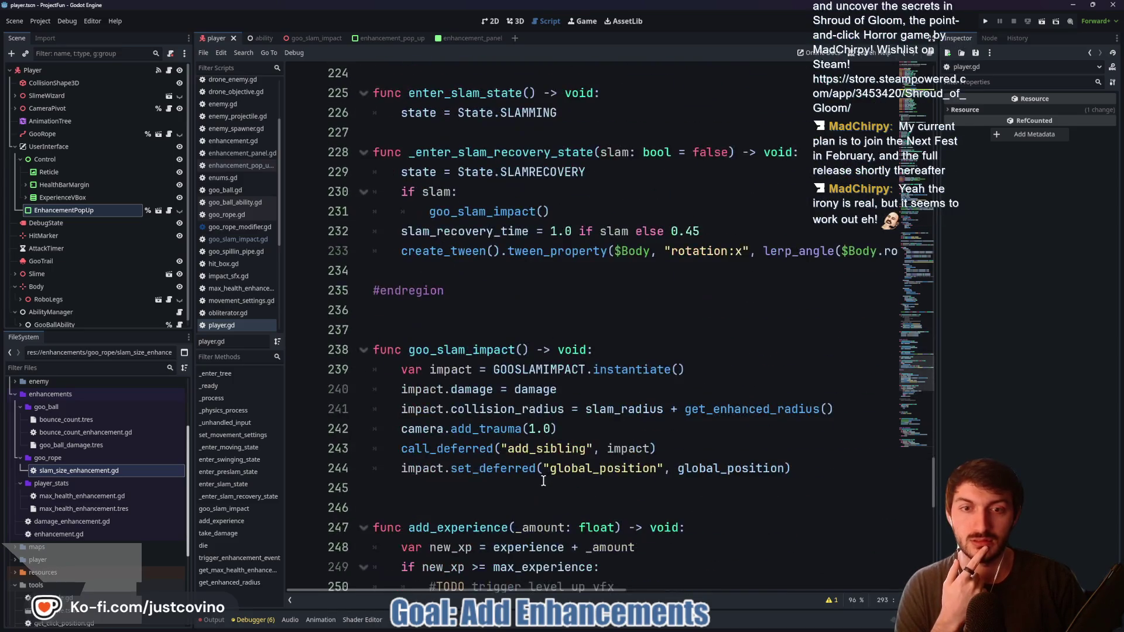
pyautogui.scroll(-1, 543, 480)
pyautogui.tripleClick(701, 350)
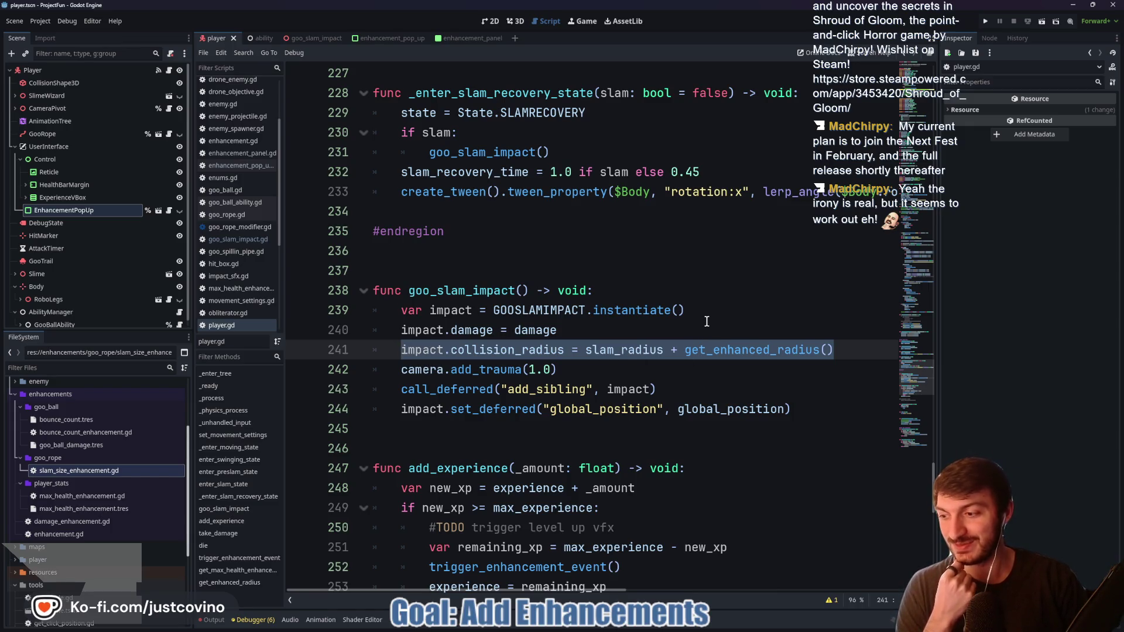
pyautogui.click(628, 328)
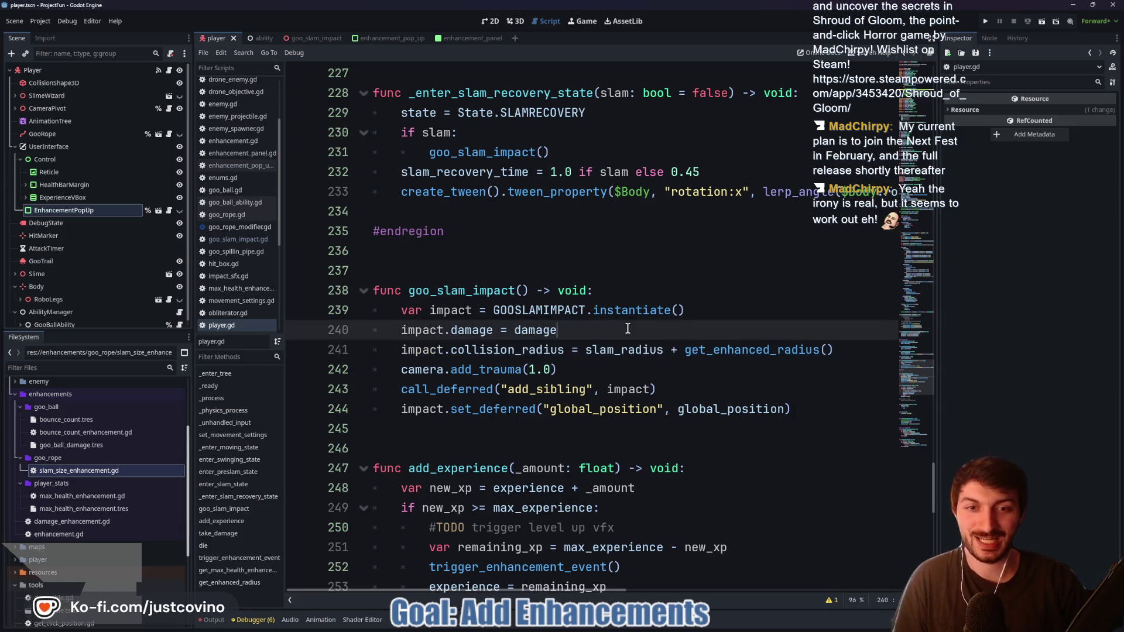
pyautogui.press('Down')
pyautogui.hotkey('ctrl', 'd')
pyautogui.click(309, 38)
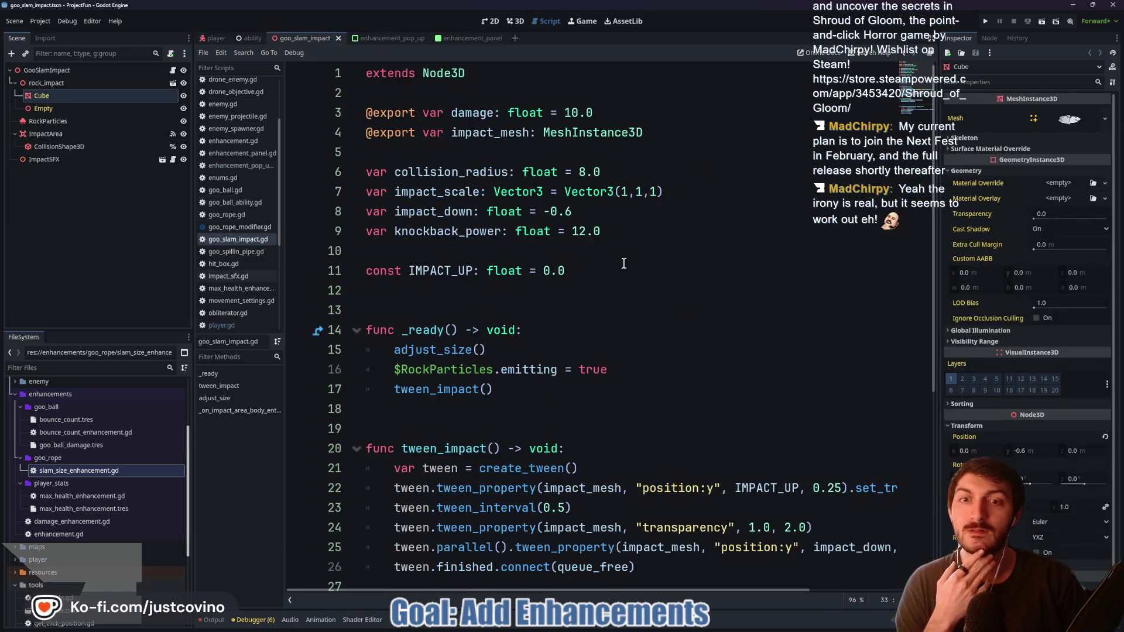
# Step: Add impact.impact_scale = slam_scale below the collision radius assignment in player.gd
pyautogui.scroll(-5, 525, 317)
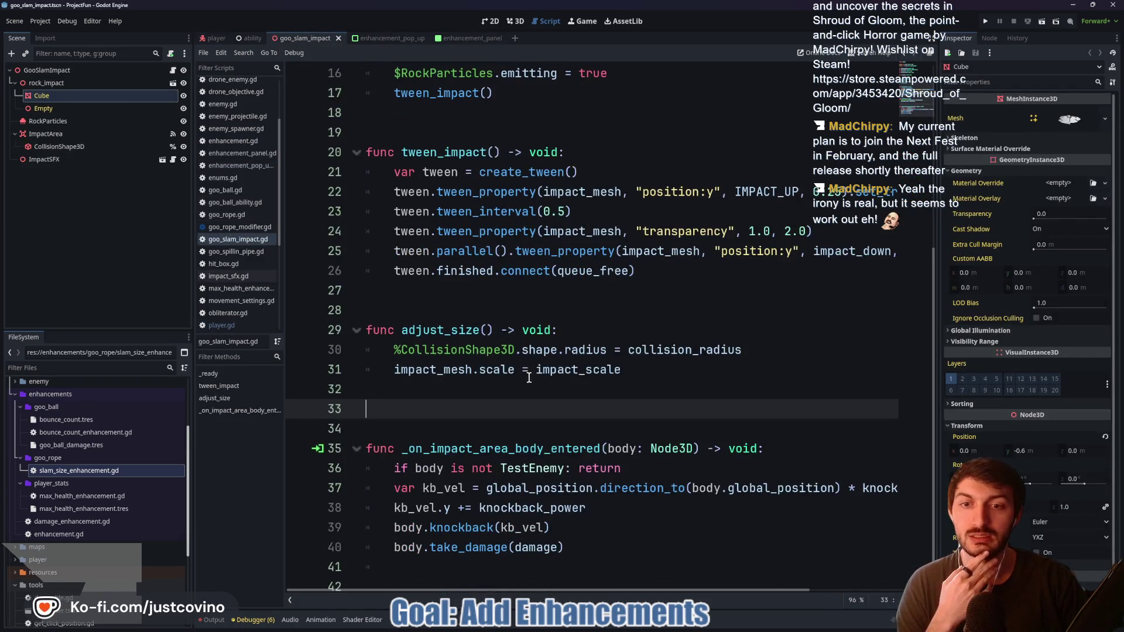
pyautogui.moveTo(631, 373); pyautogui.dragTo(367, 370)
pyautogui.click(631, 370)
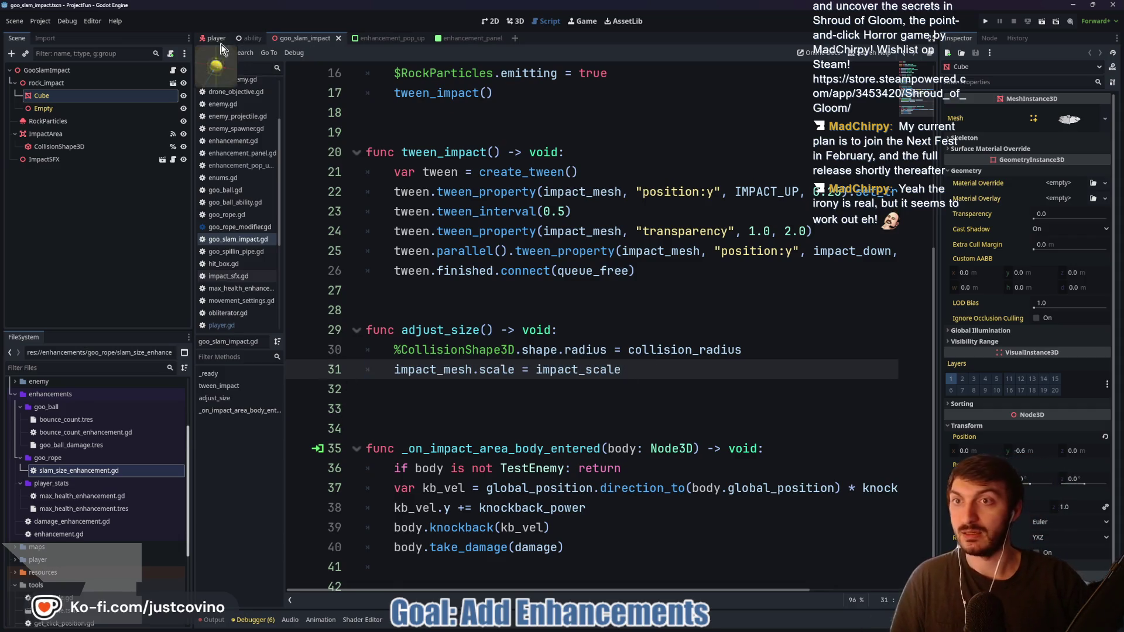
pyautogui.click(216, 38)
pyautogui.click(843, 352)
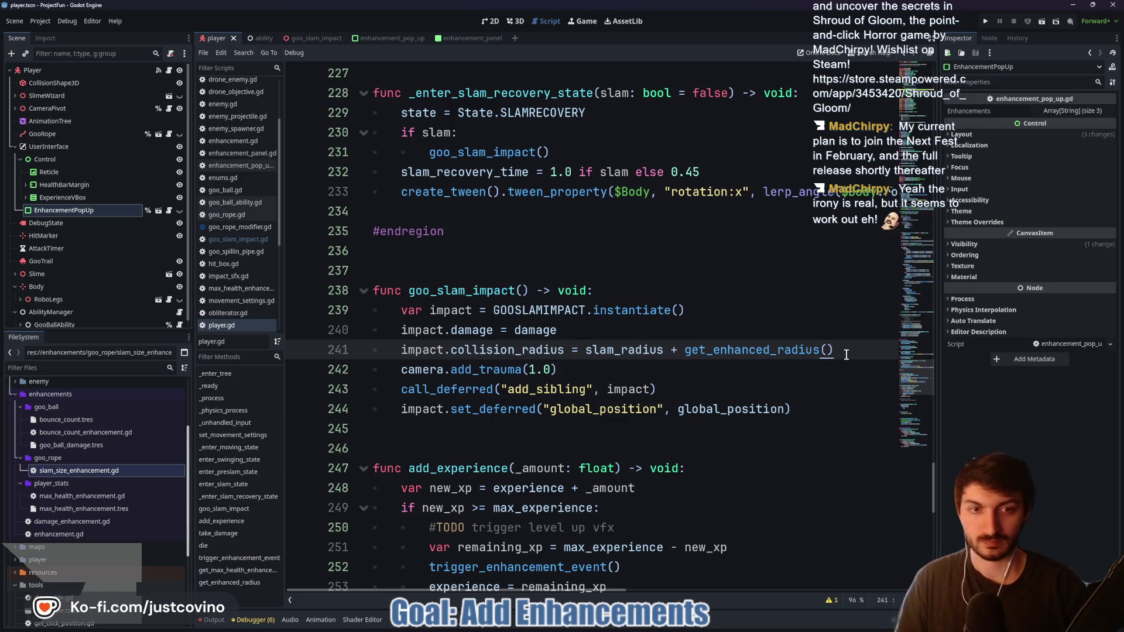
pyautogui.press('Return')
pyautogui.write('impact.impact_sc')
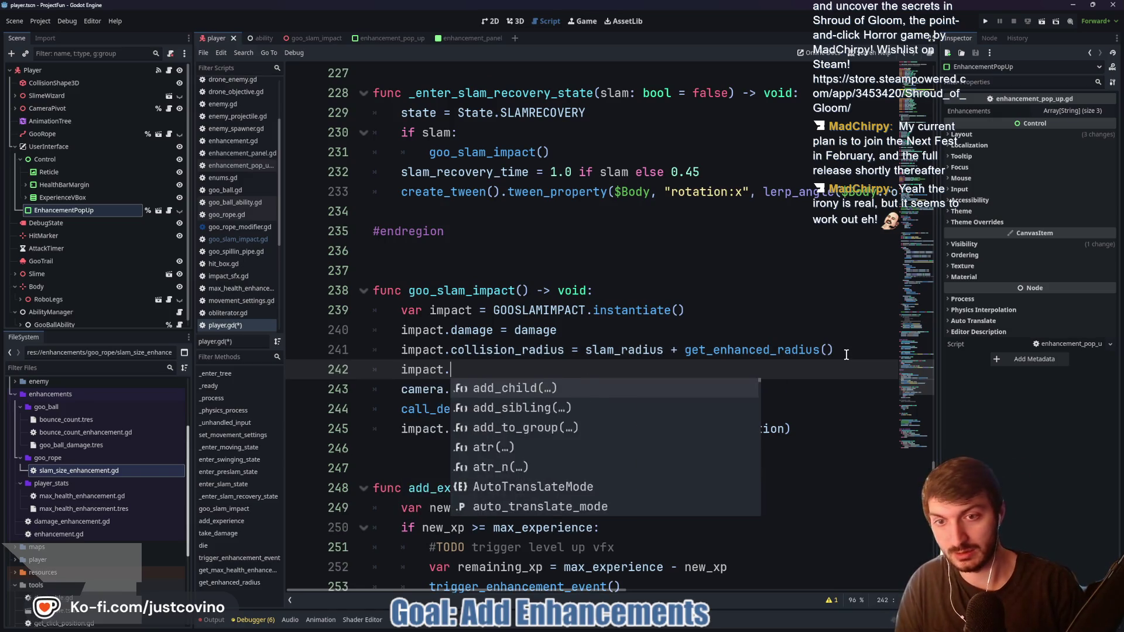
pyautogui.write('ale = ')
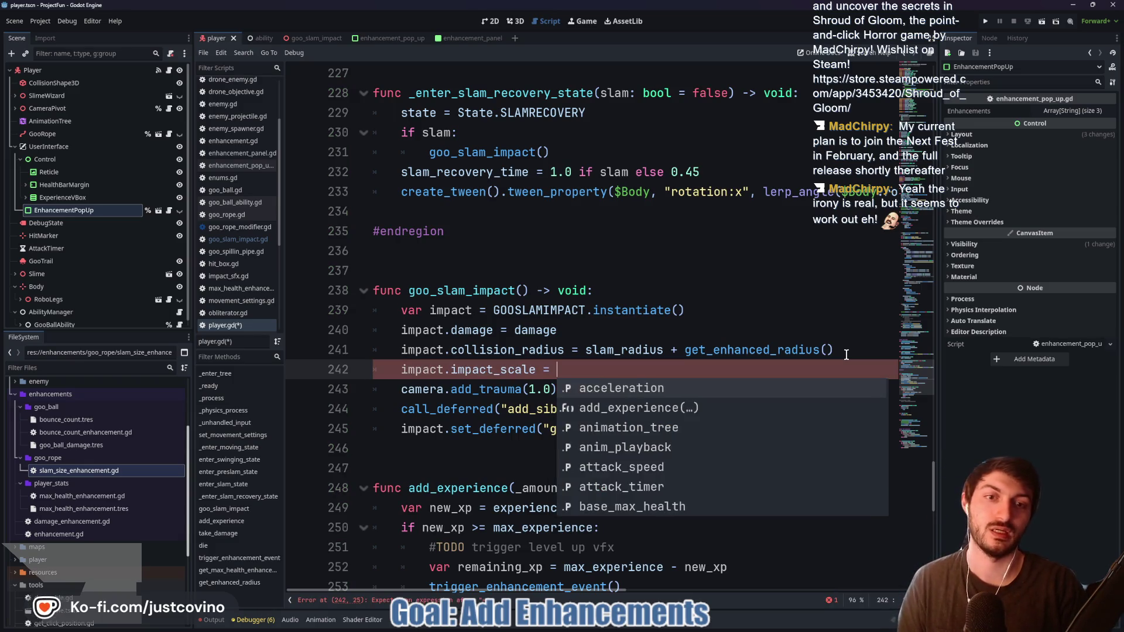
pyautogui.write('slam_scale')
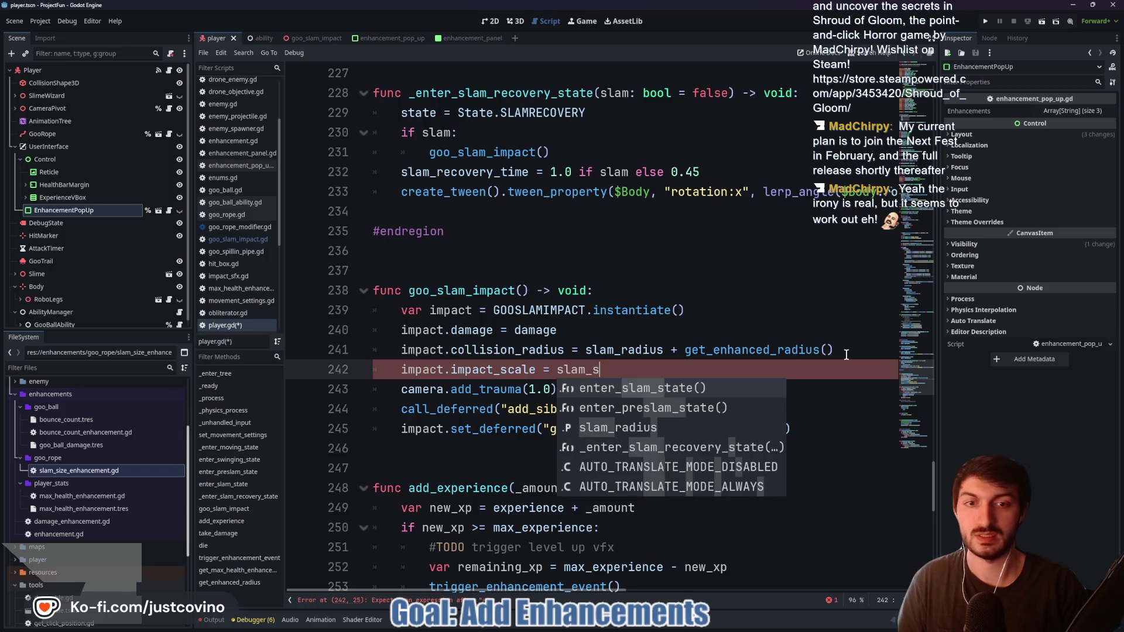
# Step: Check that impact_scale is declared as a Vector3 in goo_slam_impact.gd
pyautogui.click(310, 38)
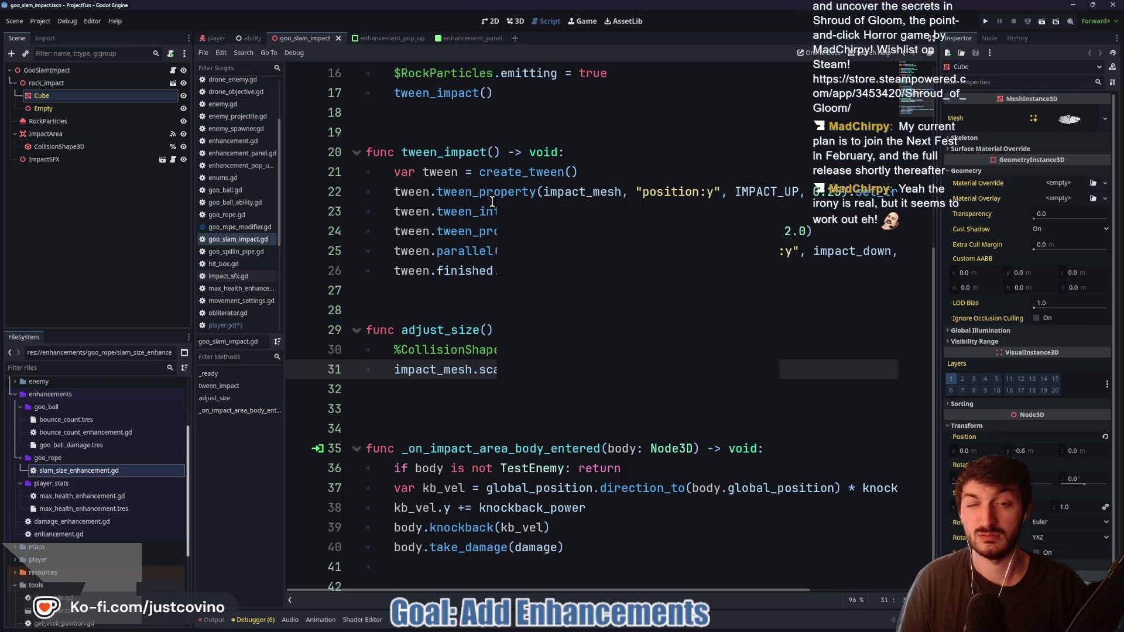
pyautogui.scroll(5, 441, 157)
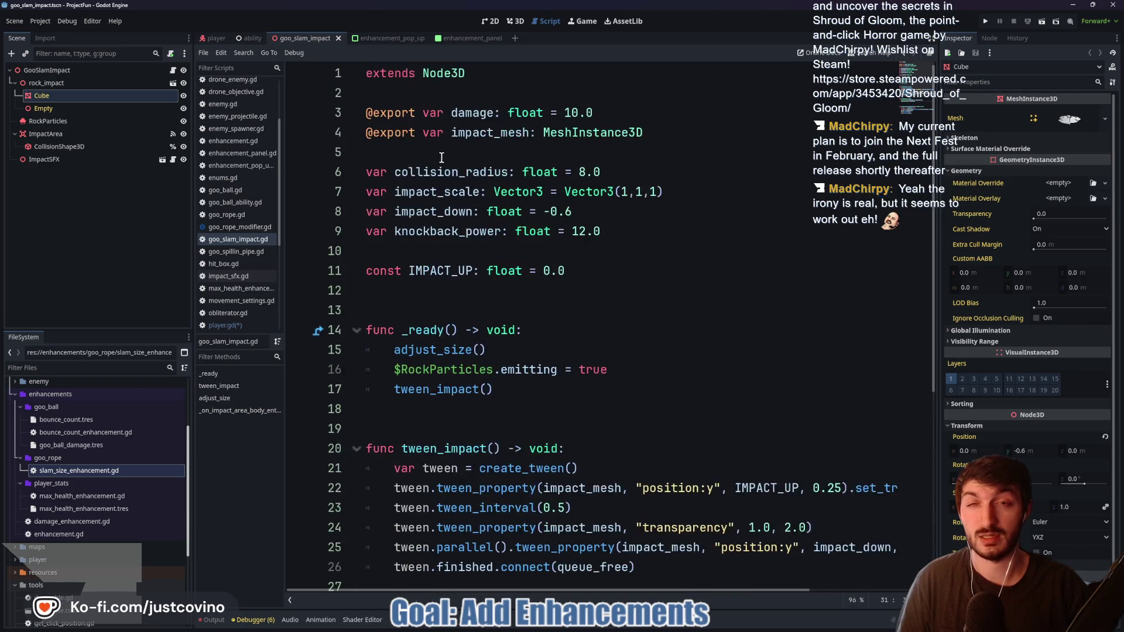
pyautogui.click(496, 199)
pyautogui.click(679, 210)
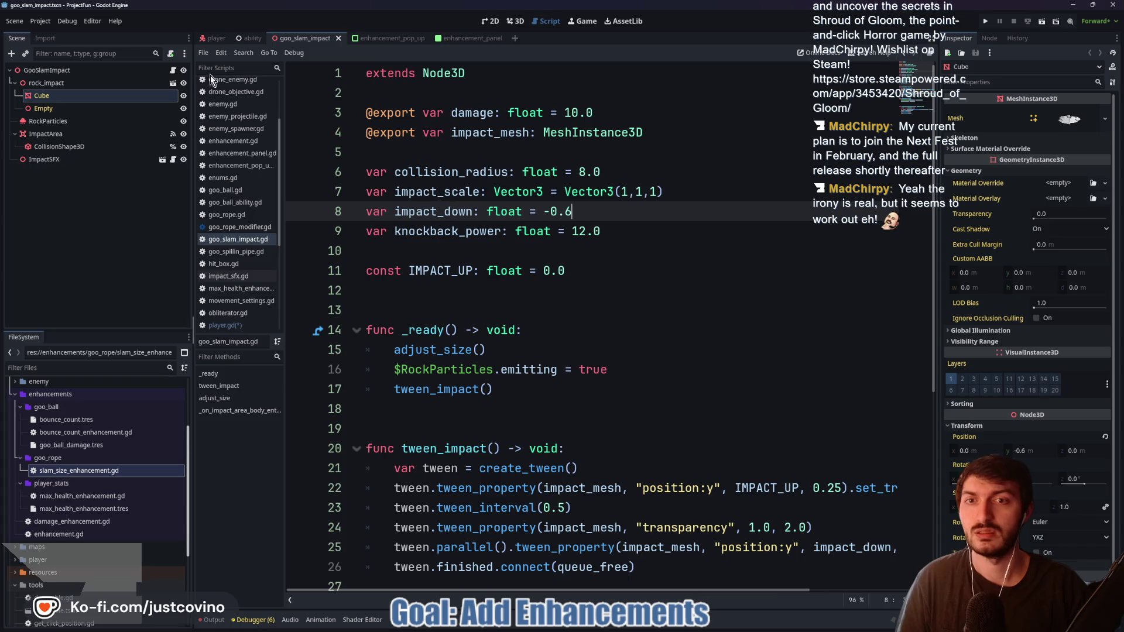
pyautogui.click(215, 38)
pyautogui.scroll(15, 539, 271)
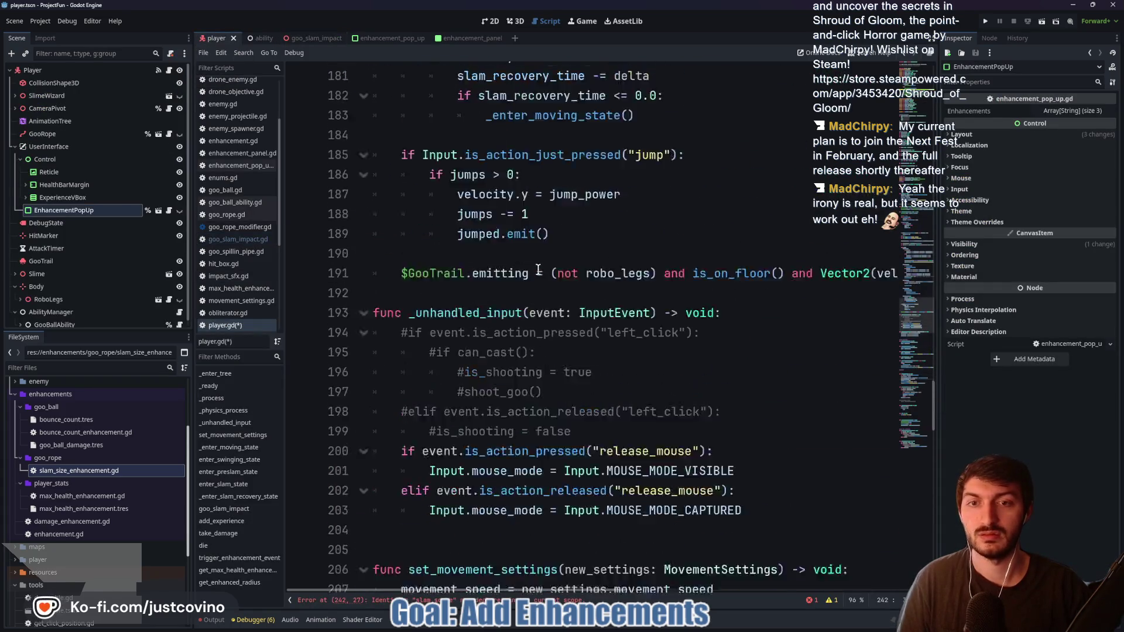
pyautogui.scroll(8, 539, 271)
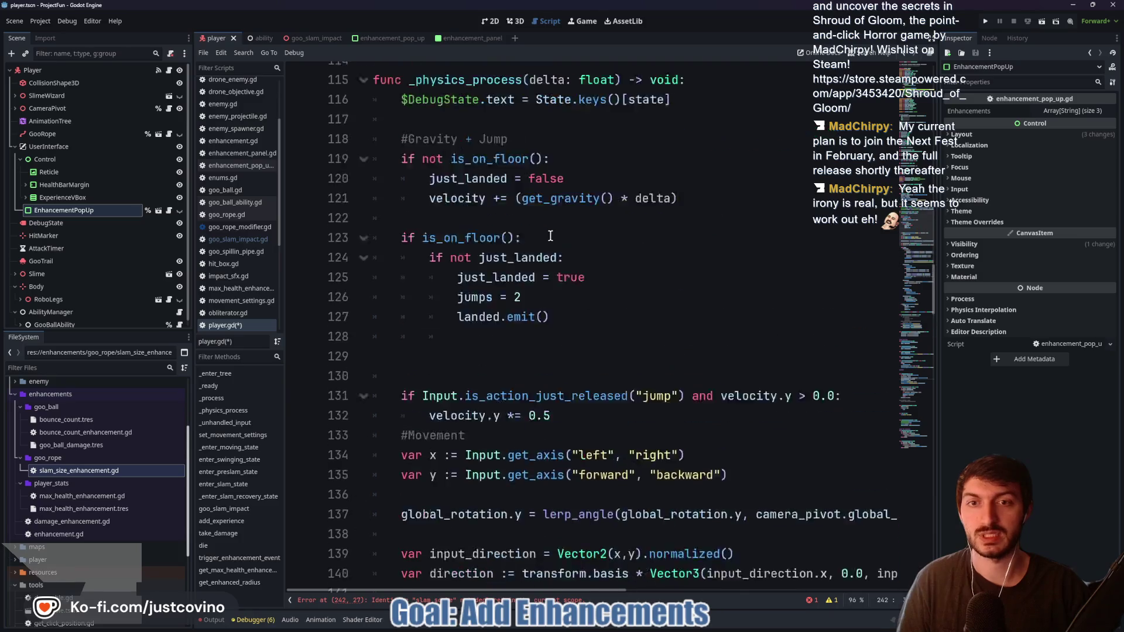
pyautogui.scroll(12, 650, 295)
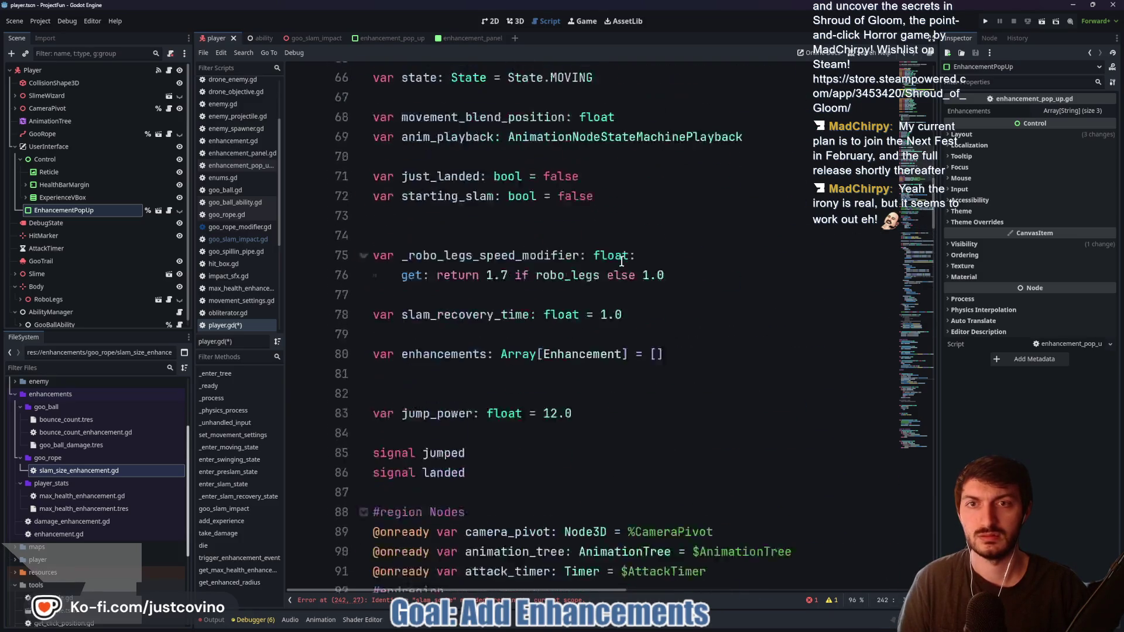
pyautogui.scroll(14, 617, 260)
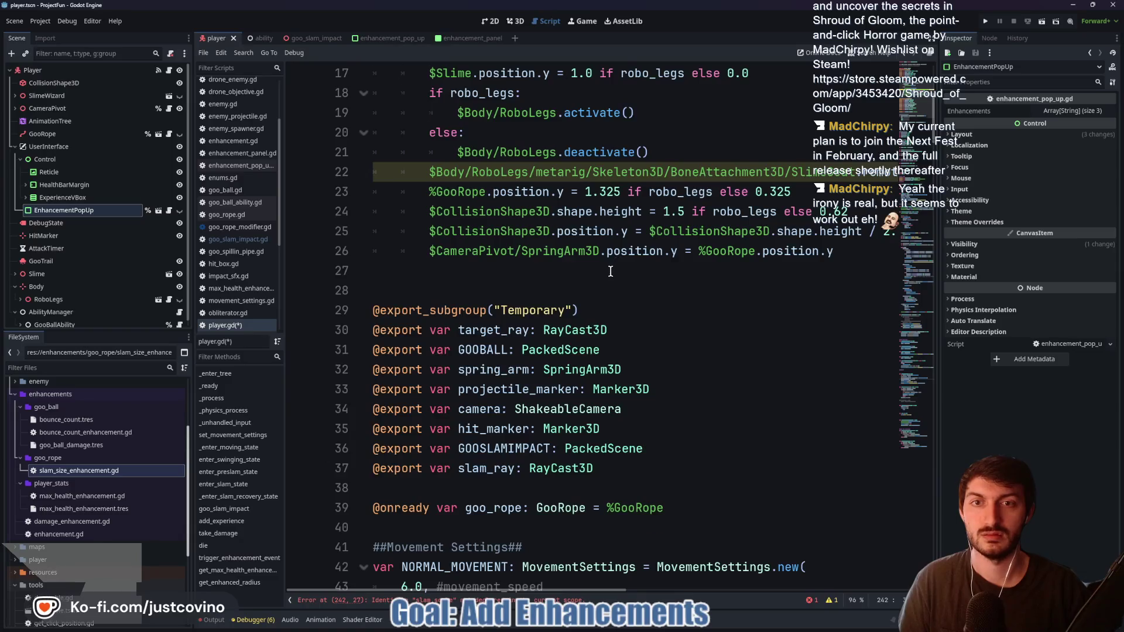
pyautogui.scroll(2, 612, 269)
pyautogui.click(676, 270)
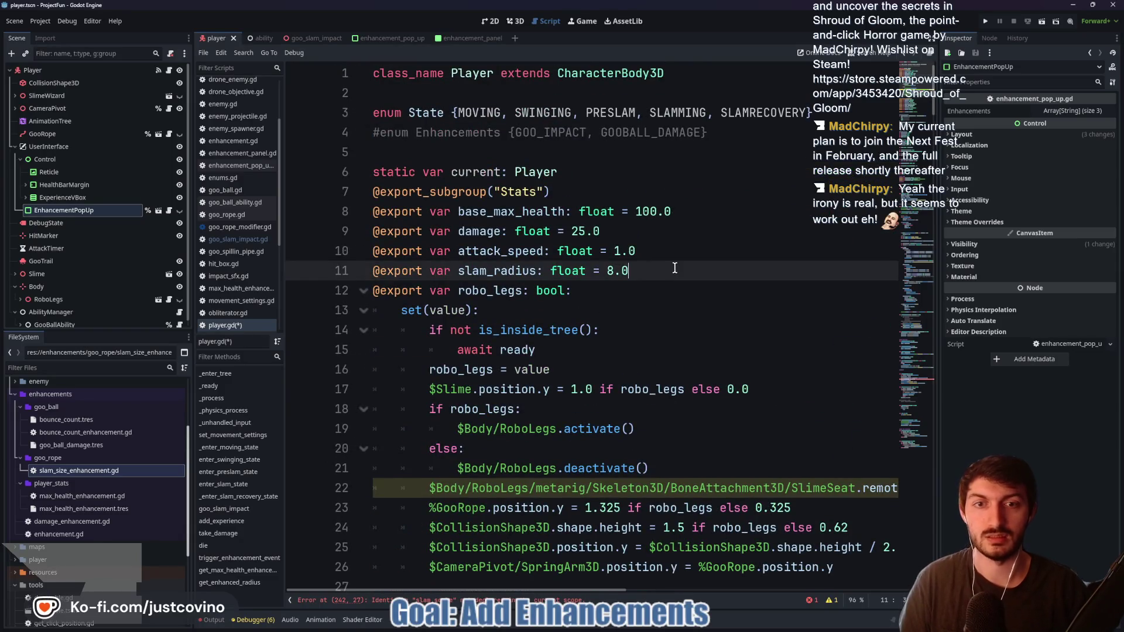
pyautogui.press('Return')
pyautogui.write('@export var slam')
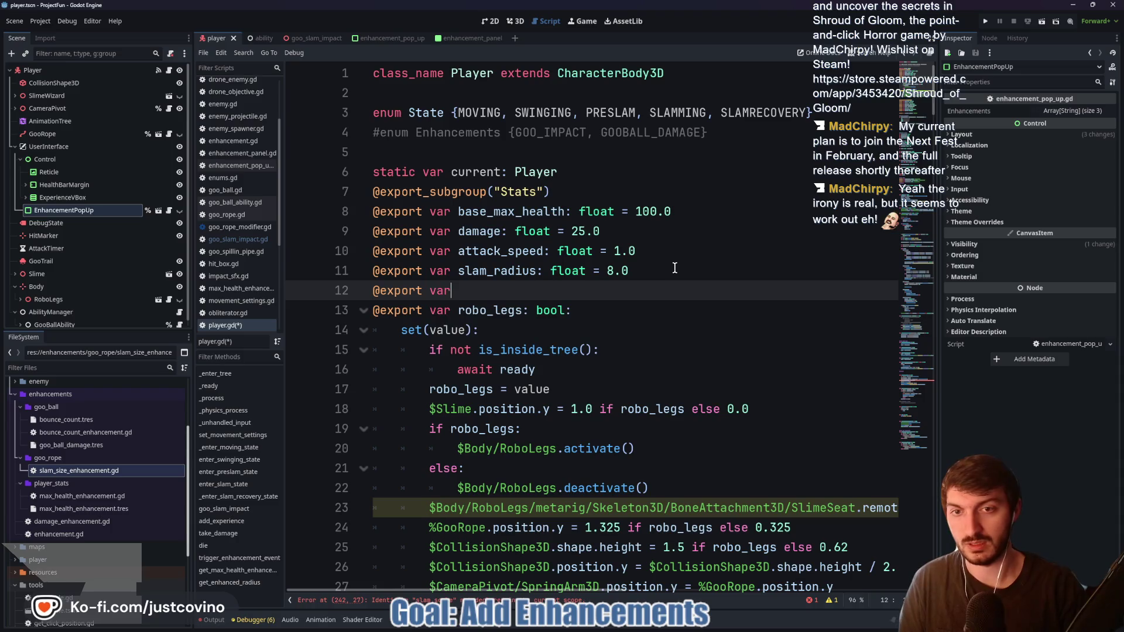
pyautogui.write('_scale:')
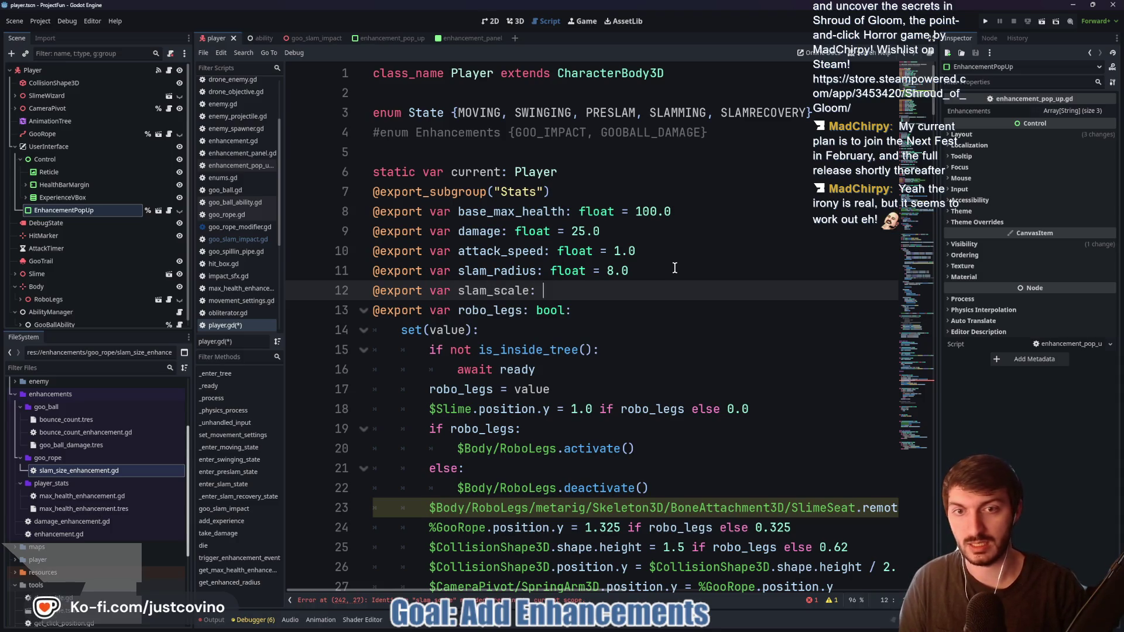
pyautogui.write(' Vector3 =')
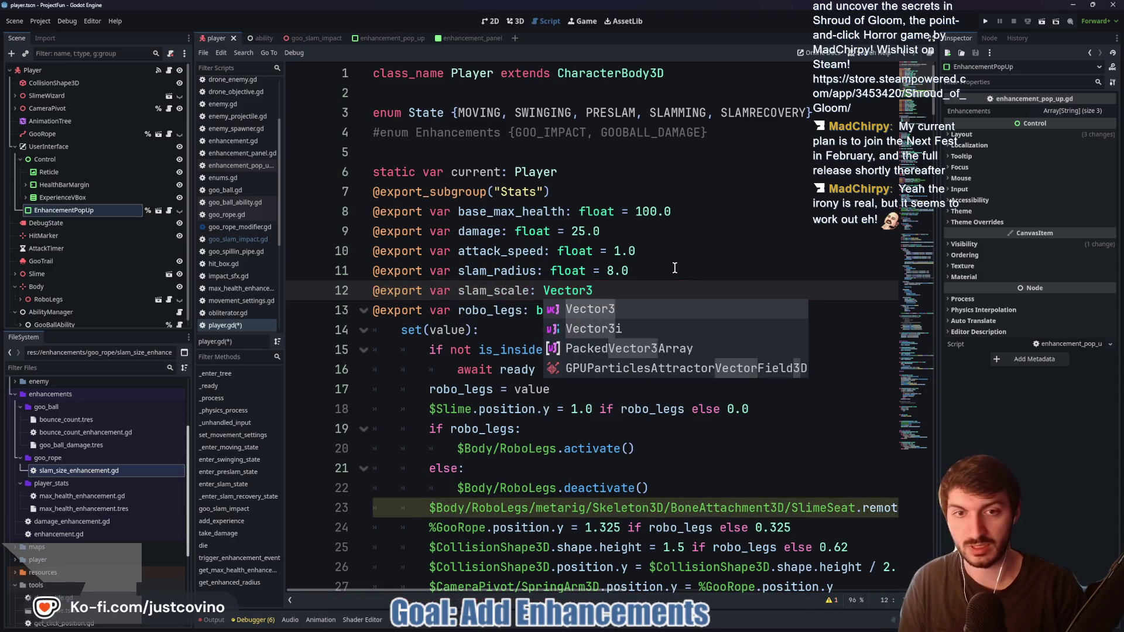
pyautogui.write(' Vector3.O')
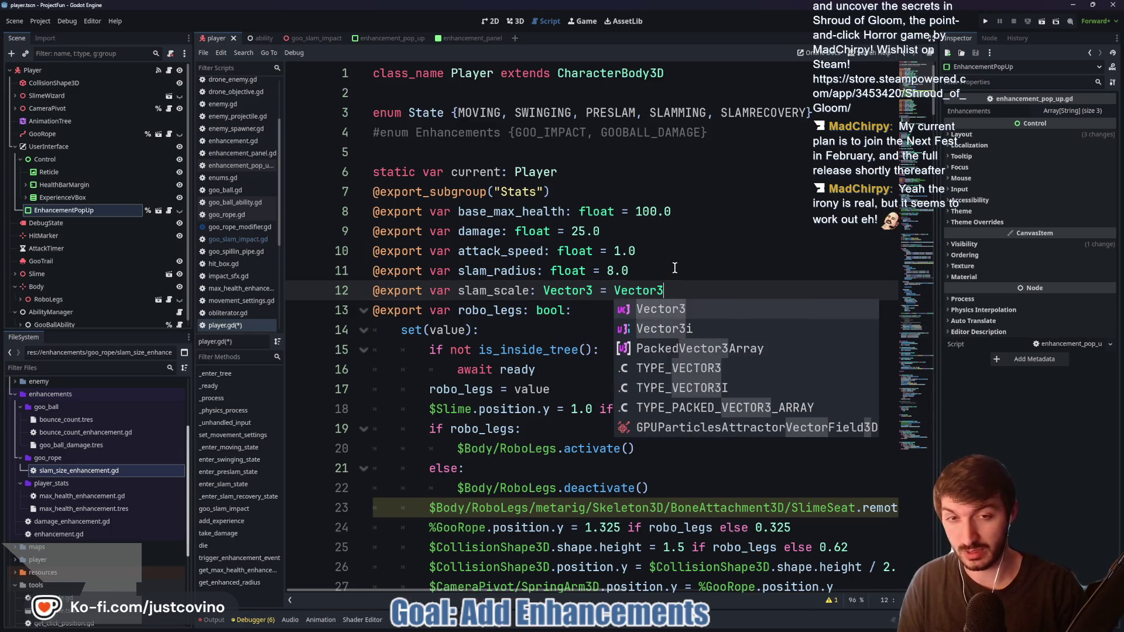
pyautogui.write('NE')
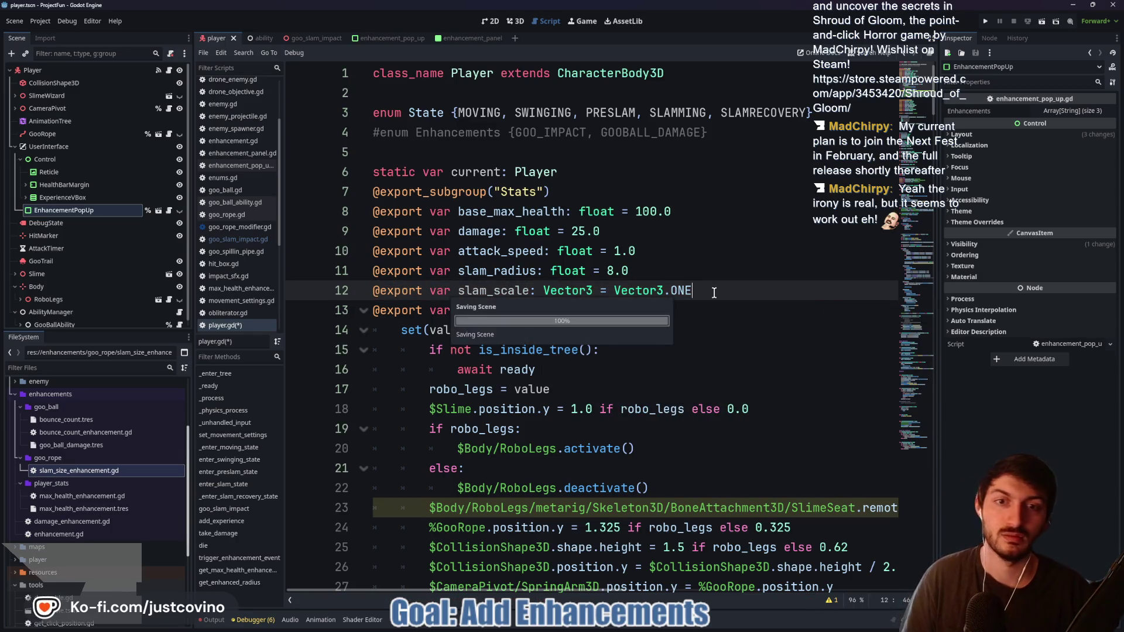
pyautogui.scroll(-20, 682, 290)
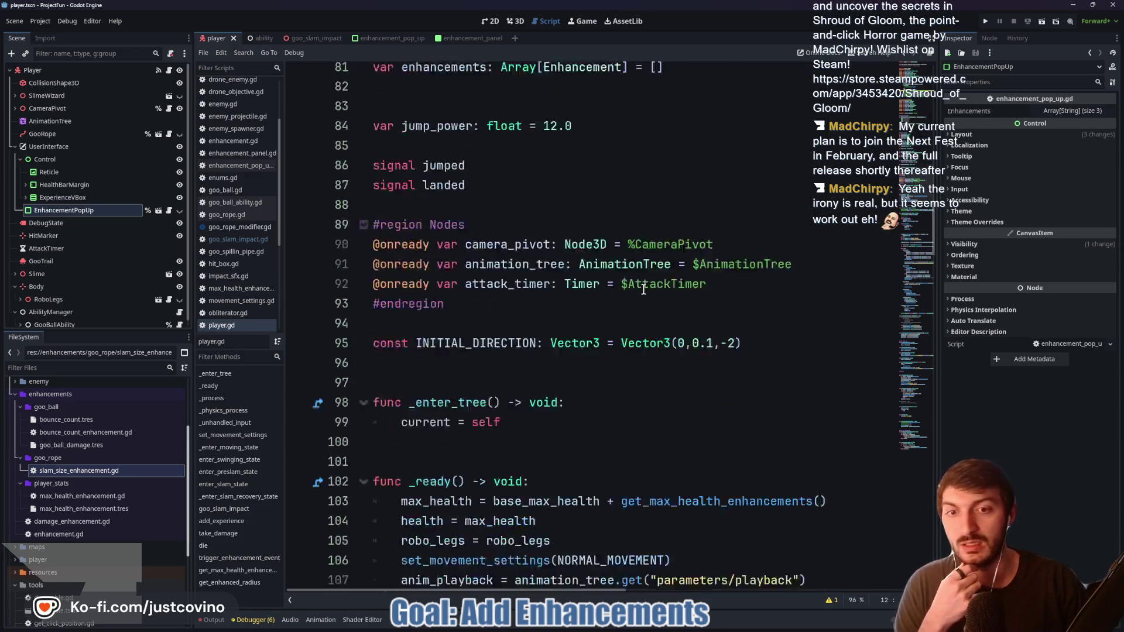
pyautogui.scroll(-20, 642, 290)
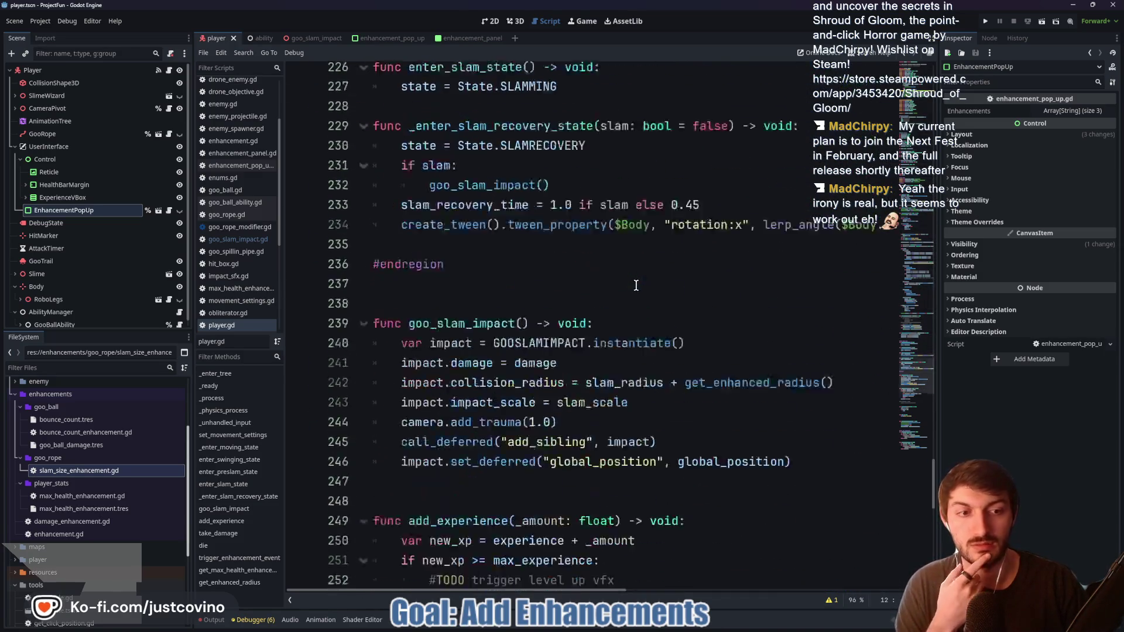
pyautogui.scroll(-5, 638, 293)
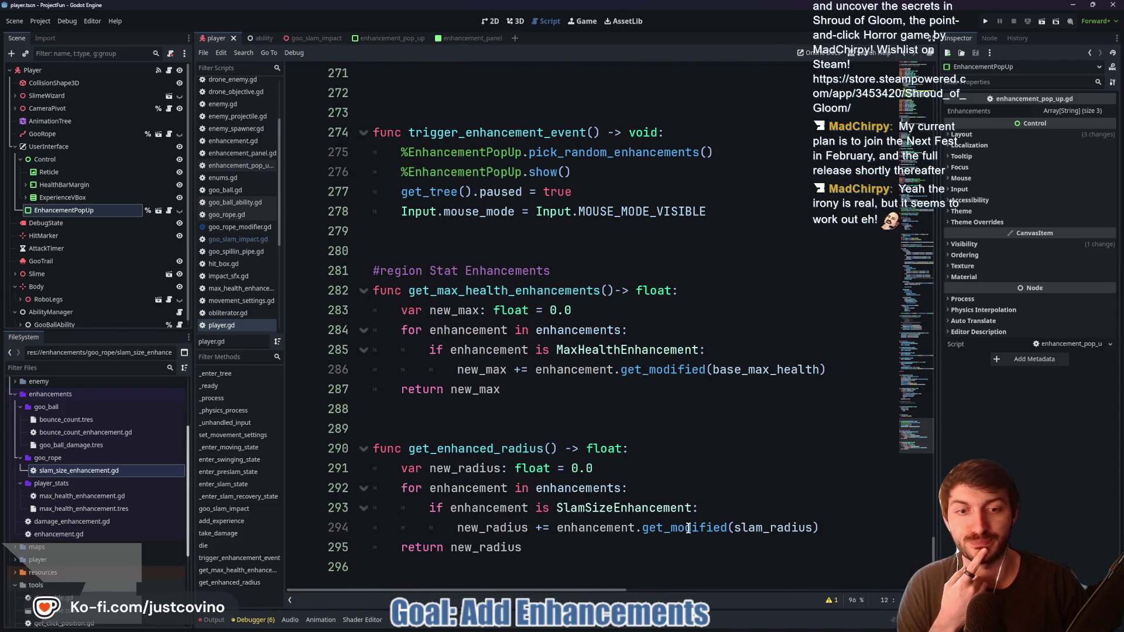
# Step: Change get_modified to get_modified_radius on line 294, save, and open slam_size_enhancement.gd
pyautogui.click(727, 527)
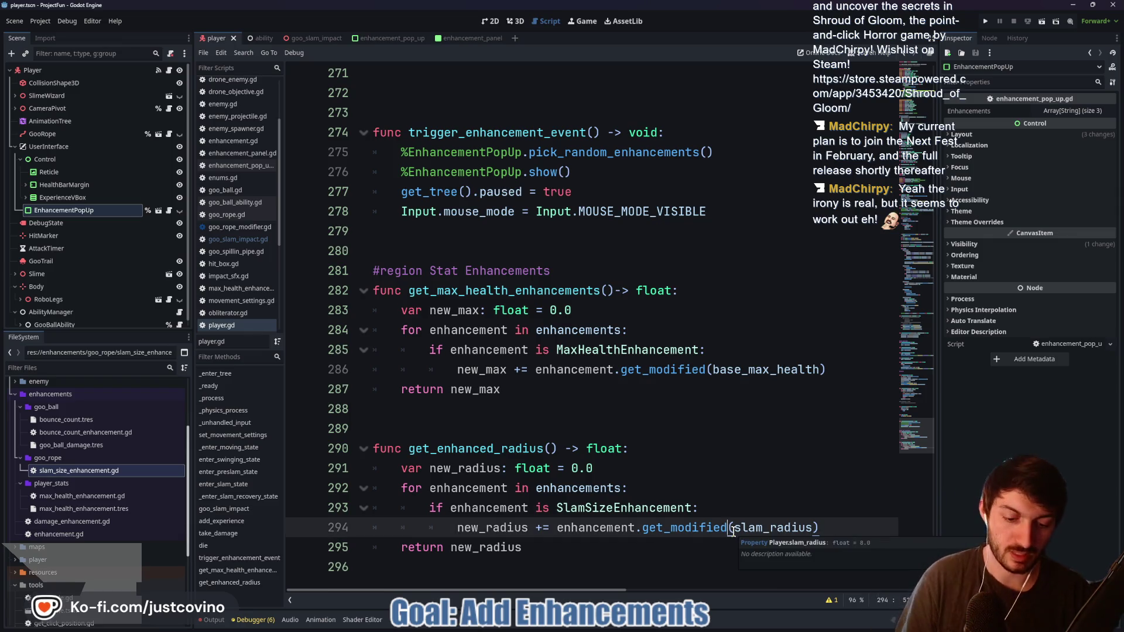
pyautogui.write('_radius')
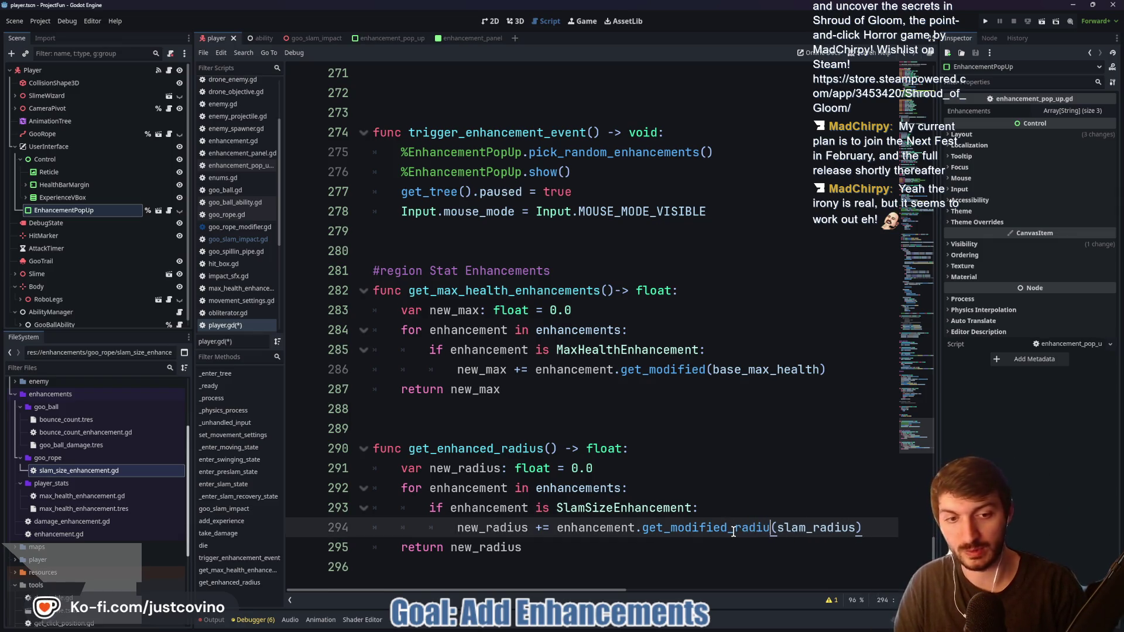
pyautogui.press('Down')
pyautogui.hotkey('ctrl', 's')
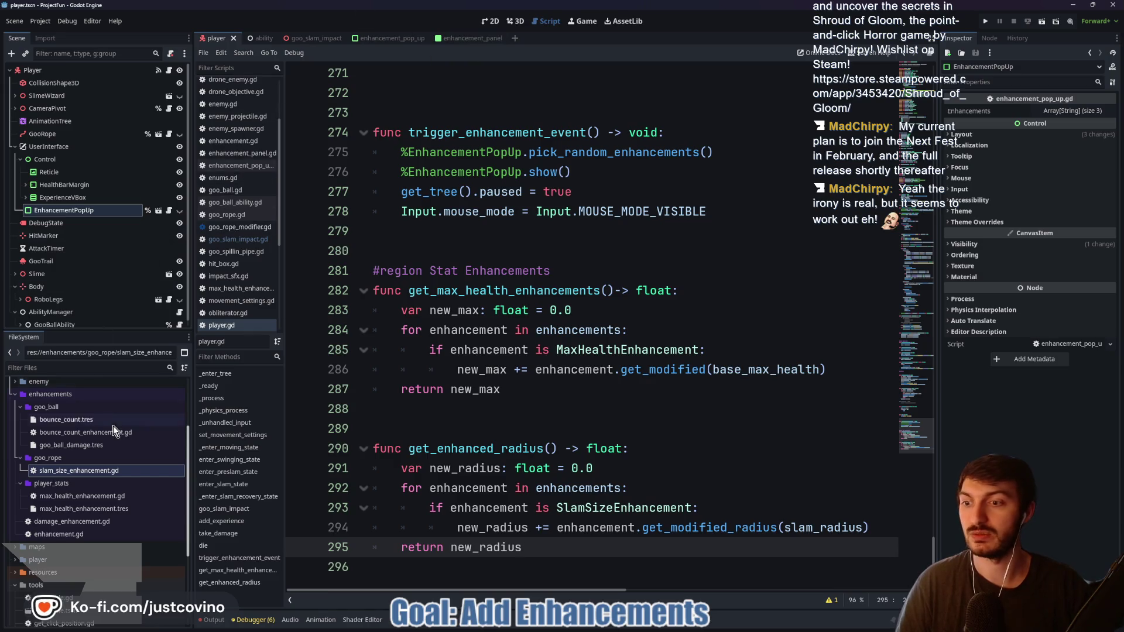
pyautogui.doubleClick(97, 477)
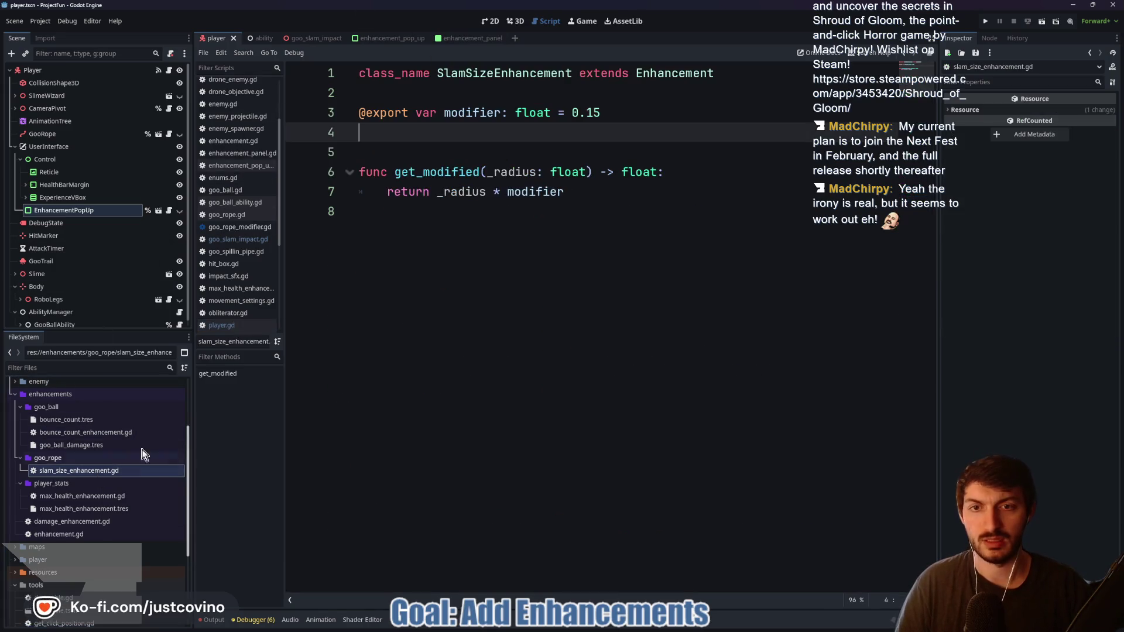
# Step: Rename the line 6 function in slam_size_enhancement.gd to get_modified_radius
pyautogui.click(480, 172)
pyautogui.write('_radius')
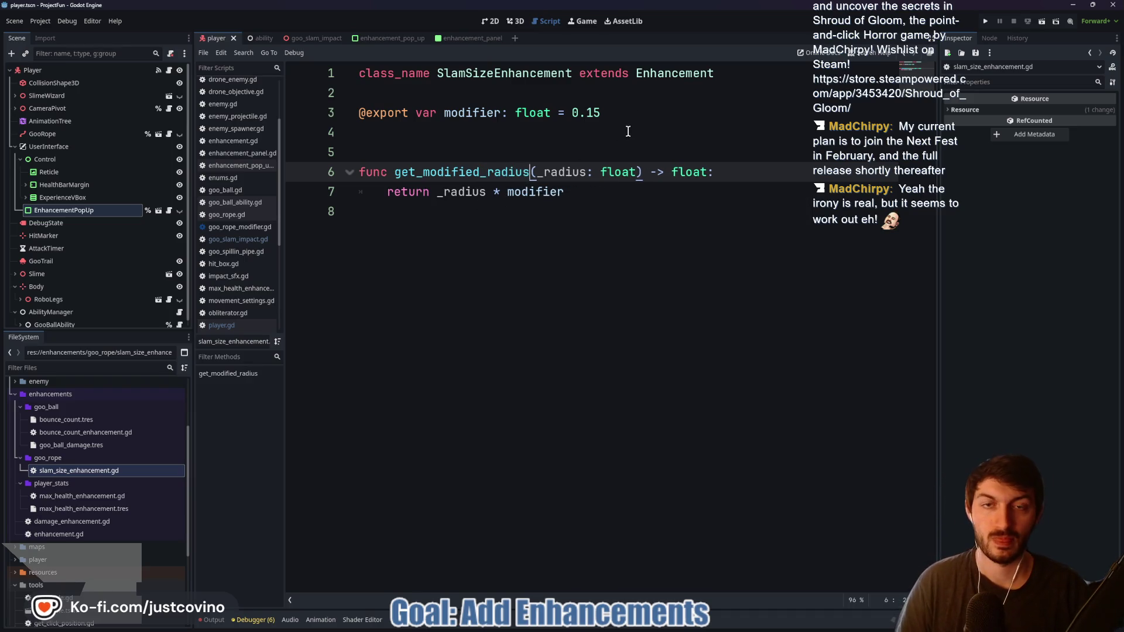
pyautogui.click(521, 217)
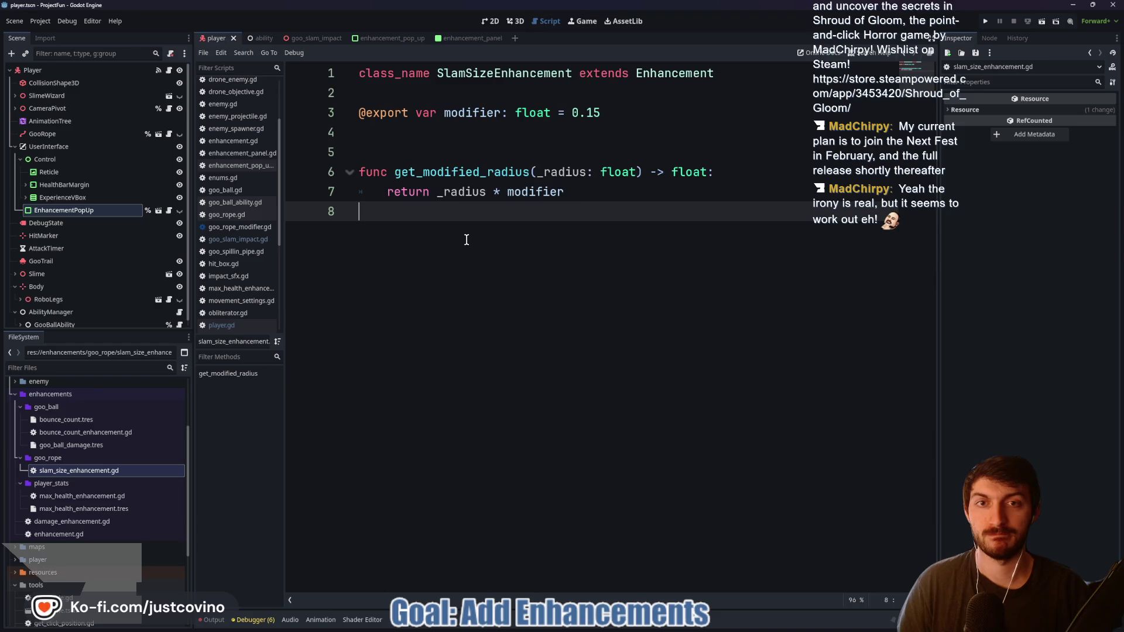
pyautogui.click(530, 172)
pyautogui.moveTo(530, 171)
pyautogui.mouseDown()
pyautogui.moveTo(438, 170)
pyautogui.moveTo(487, 167)
pyautogui.mouseUp()
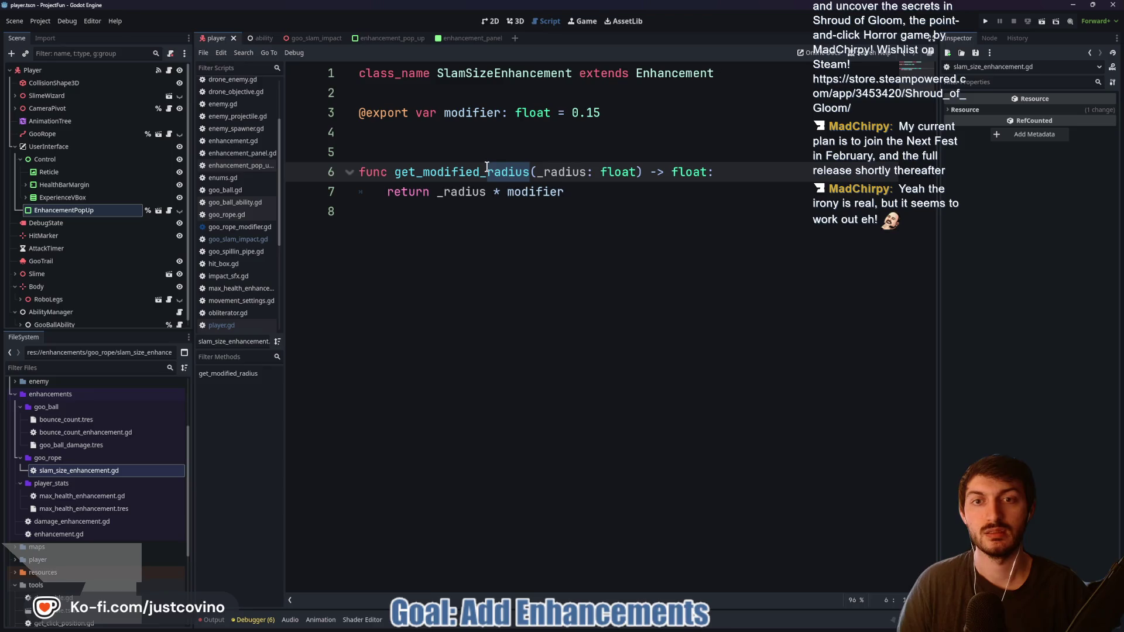
# Step: Add get_modified_scale(_scale: Vector3) -> Vector3 returning _scale * modifier below it
pyautogui.click(427, 217)
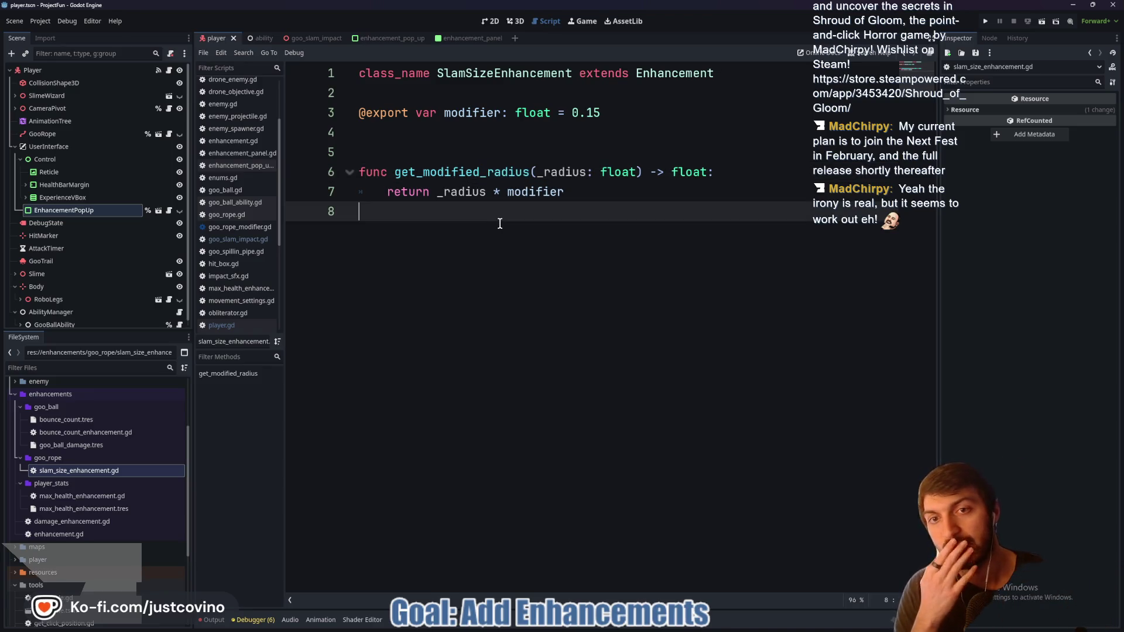
pyautogui.press('Return')
pyautogui.press('Return')
pyautogui.write('func get_modified_s')
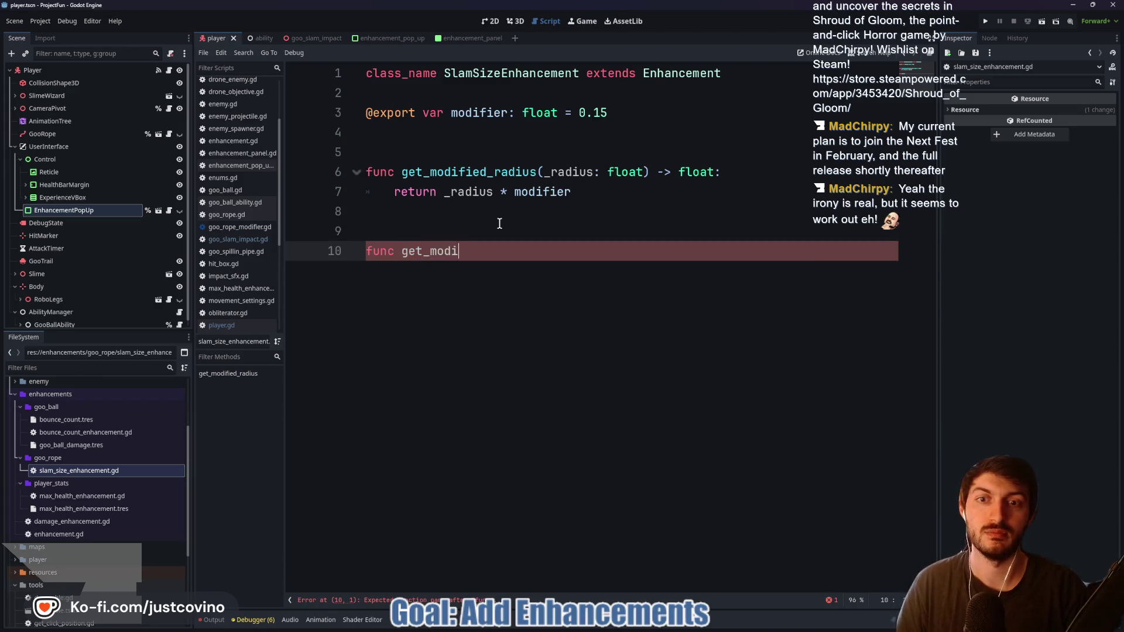
pyautogui.write('cale')
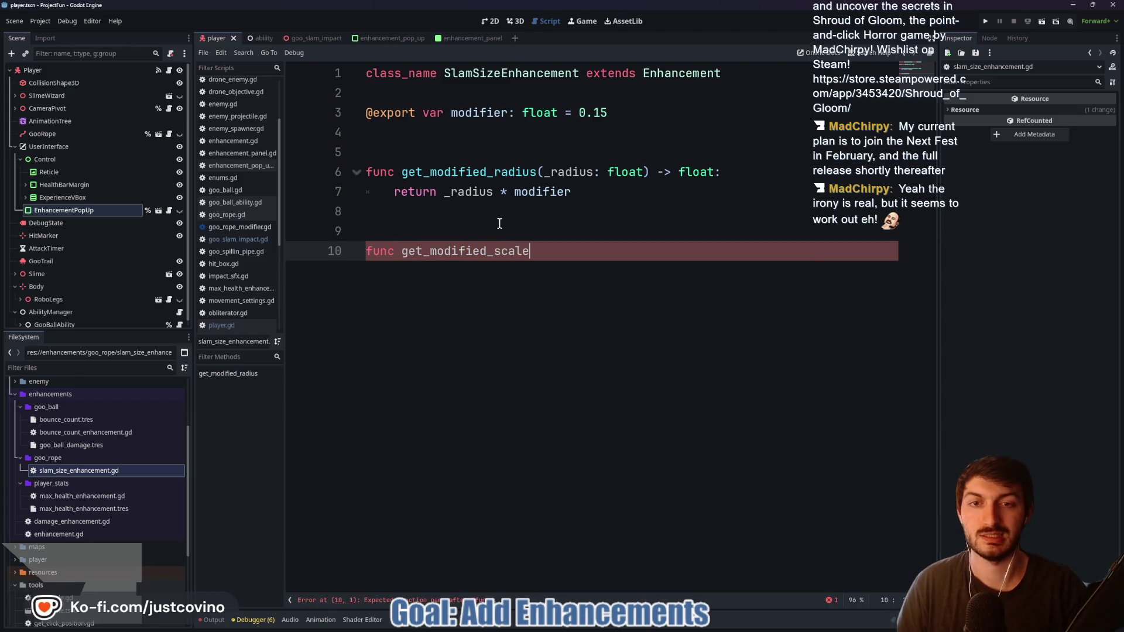
pyautogui.write('(_scale: ')
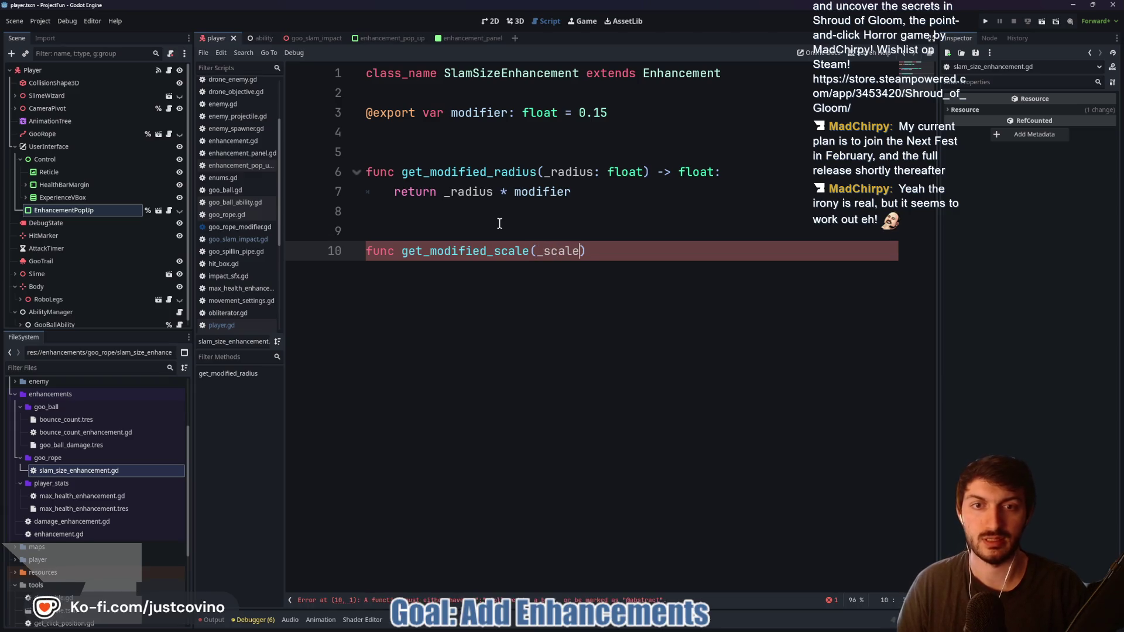
pyautogui.write('Vector3')
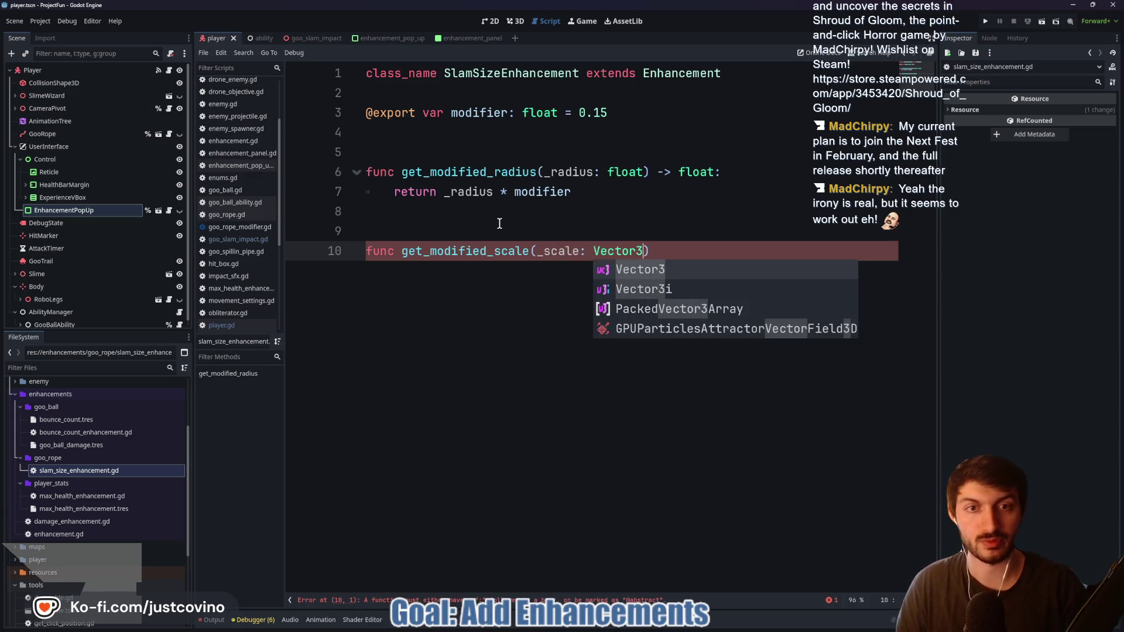
pyautogui.write(') -> Vector3')
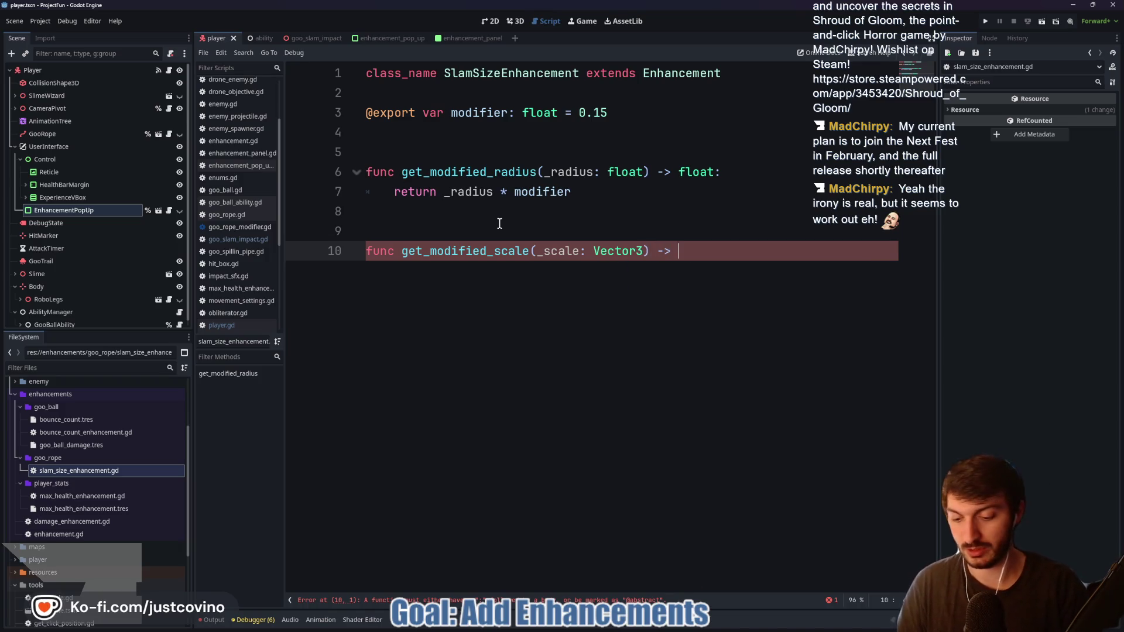
pyautogui.write(':')
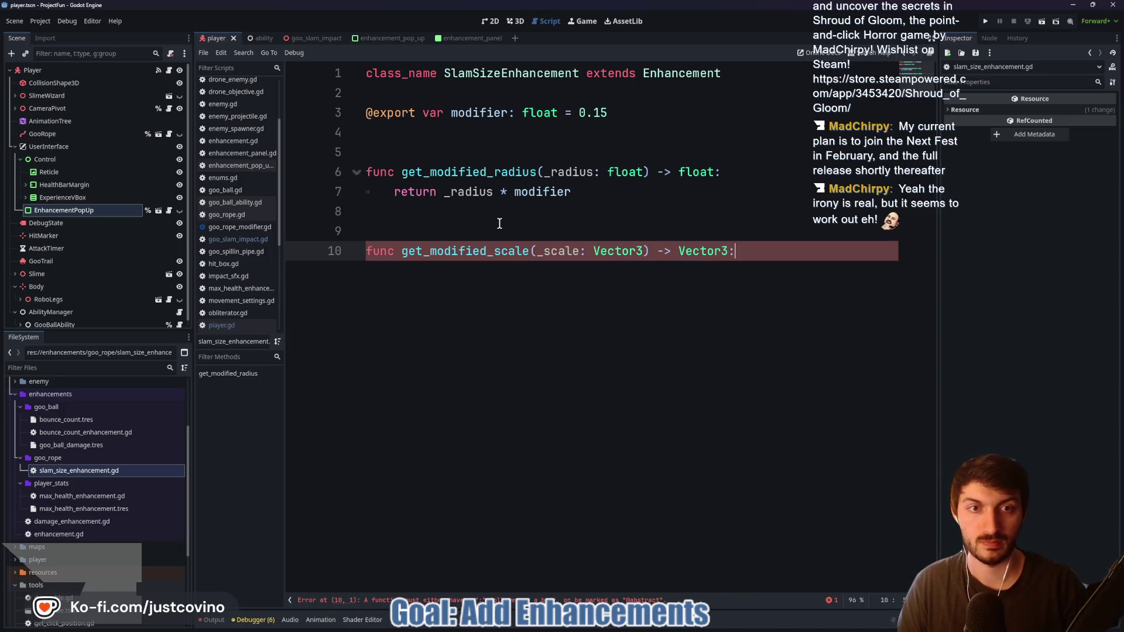
pyautogui.press('Return')
pyautogui.write('return _sca')
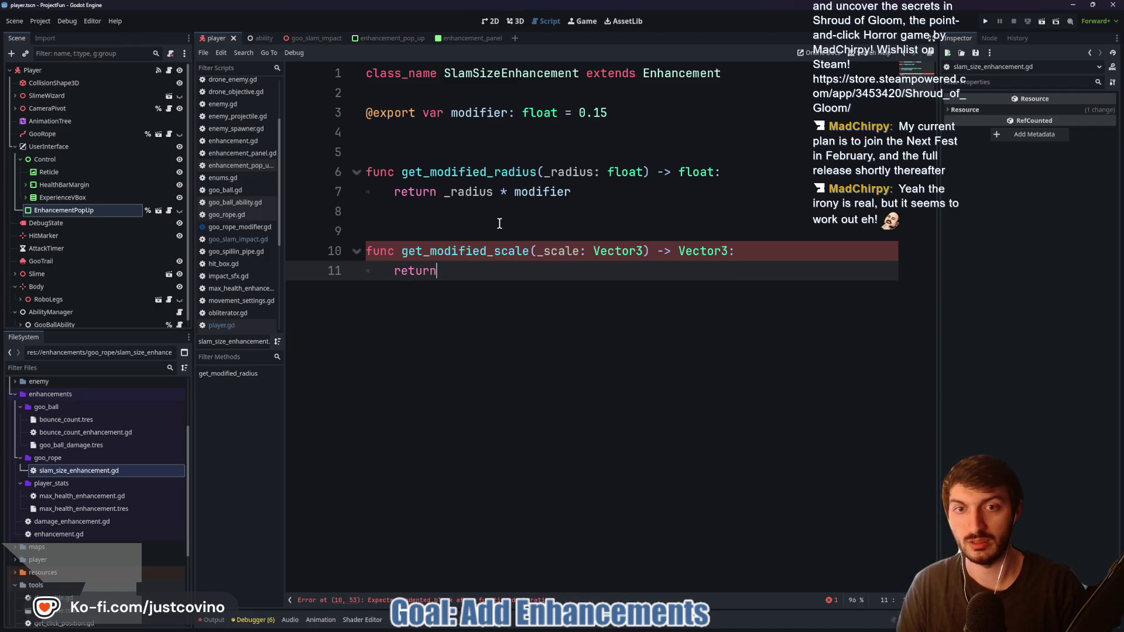
pyautogui.write('le * mo')
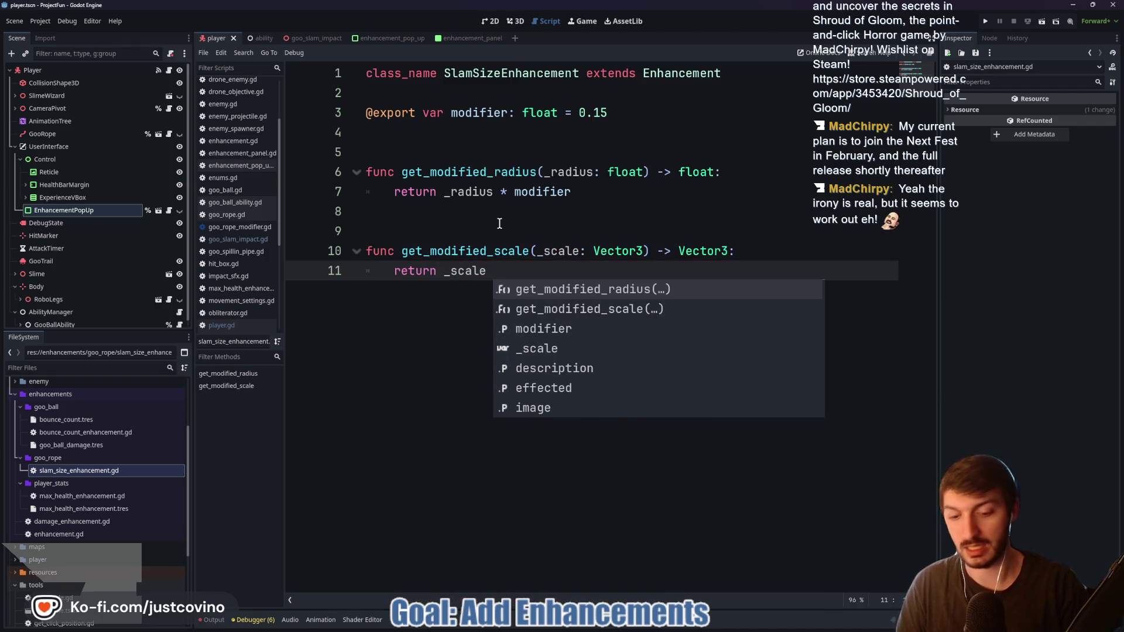
pyautogui.write('difier')
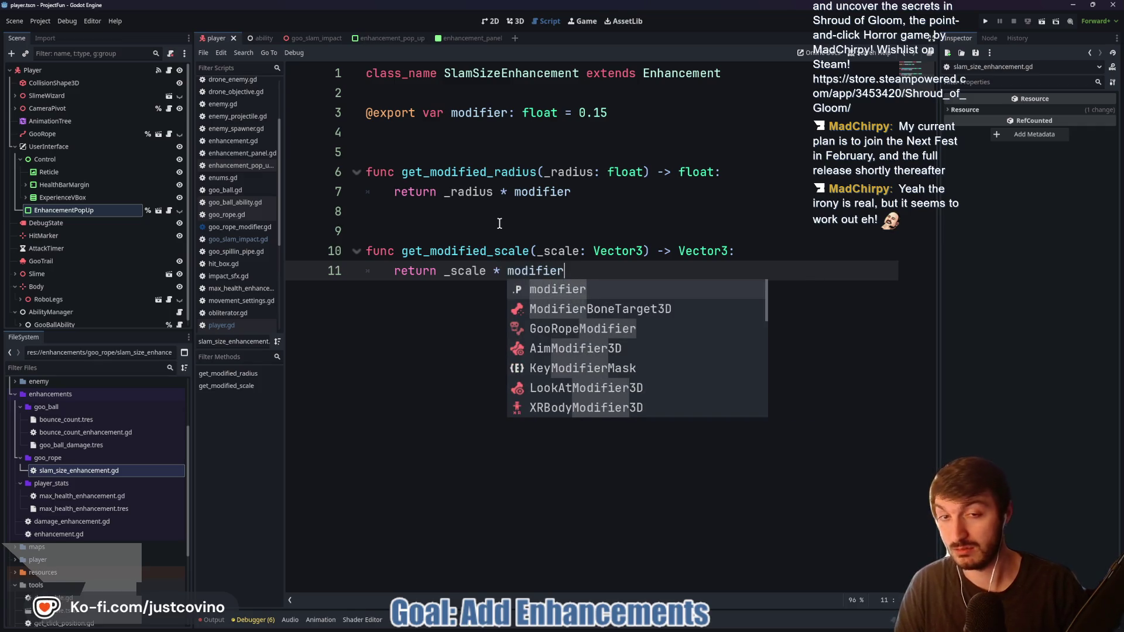
pyautogui.press('Return')
pyautogui.click(576, 279)
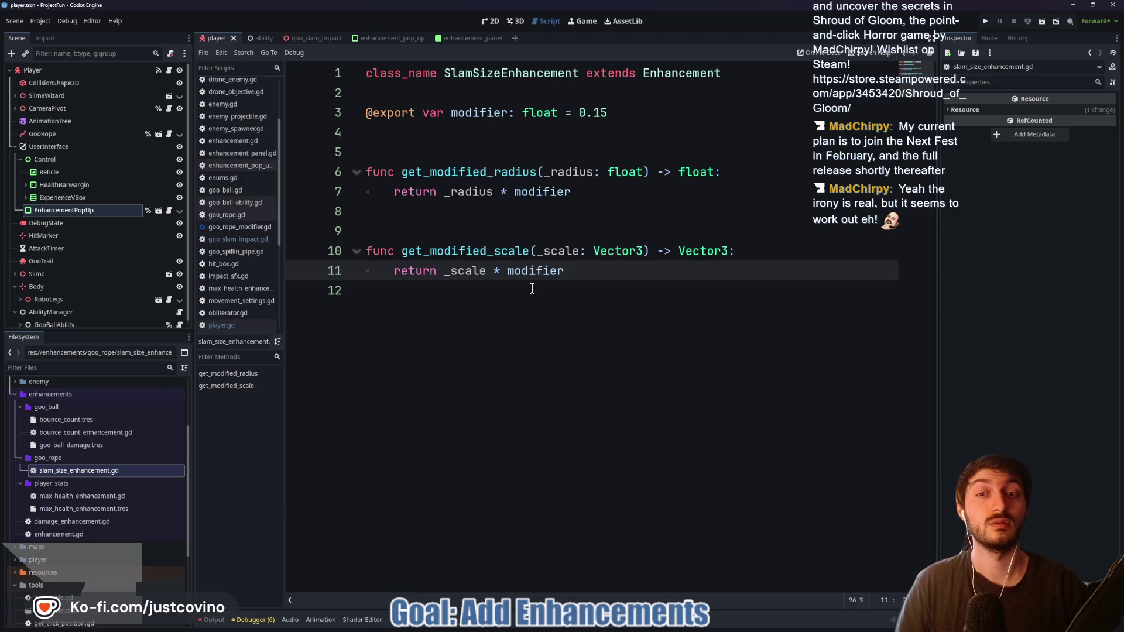
pyautogui.moveTo(614, 196); pyautogui.dragTo(269, 141)
pyautogui.click(594, 199)
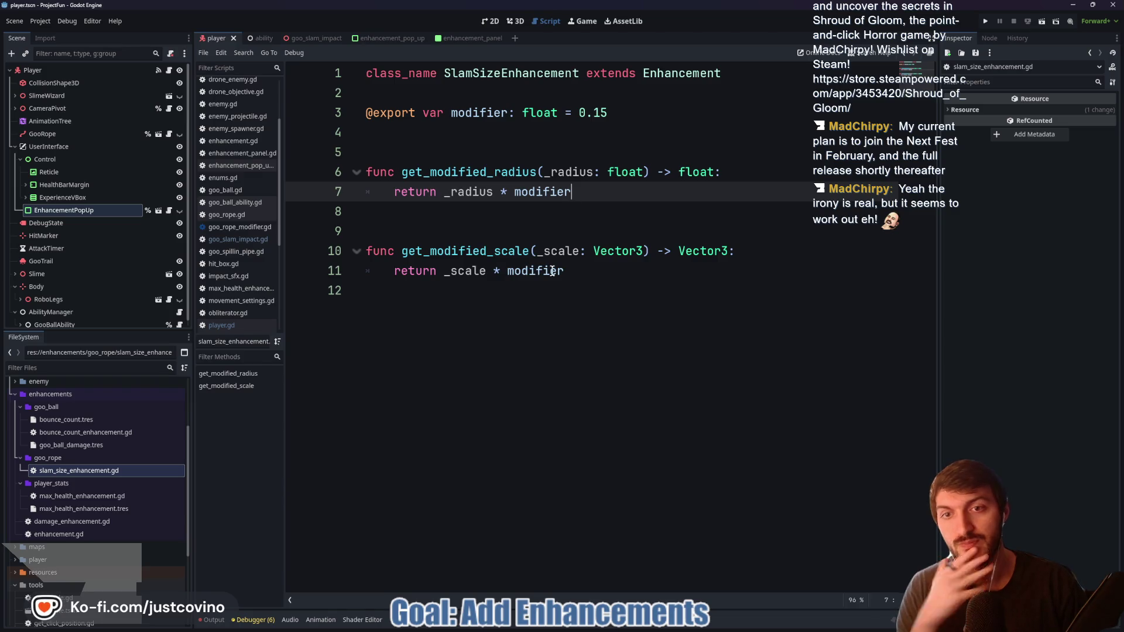
pyautogui.click(168, 71)
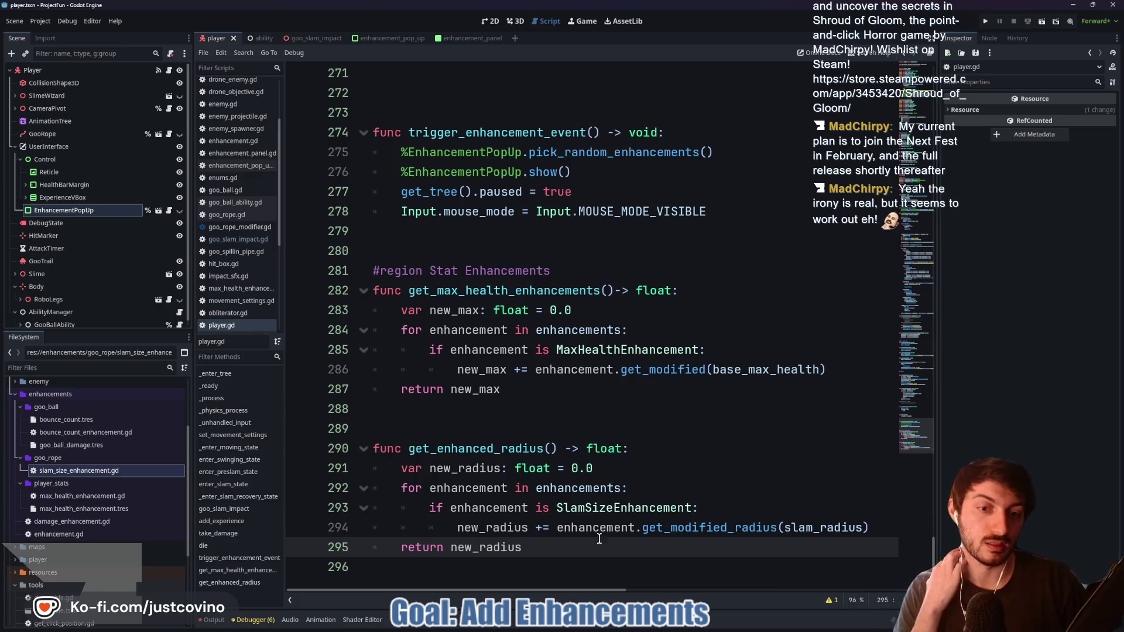
# Step: Start get_enhanced_scale() -> Vector3 with var new_scale: Vector3 = Vector3.ZERO
pyautogui.moveTo(522, 547)
pyautogui.mouseDown()
pyautogui.moveTo(389, 487)
pyautogui.moveTo(371, 467)
pyautogui.mouseUp()
pyautogui.click(461, 573)
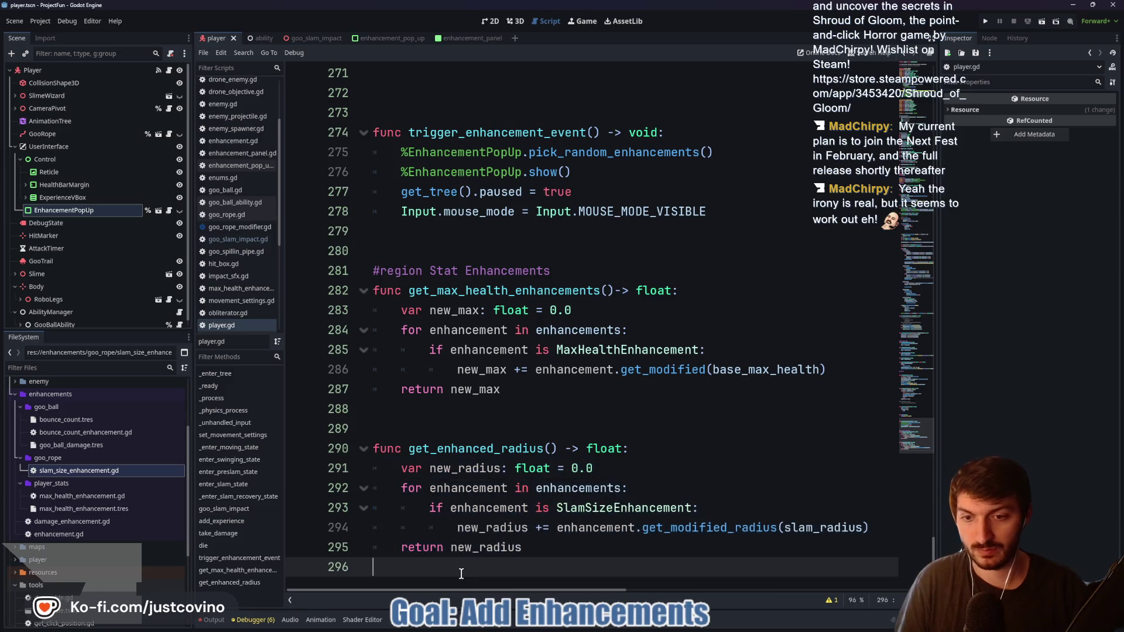
pyautogui.press('Return')
pyautogui.press('Return')
pyautogui.press('Return')
pyautogui.press('Up')
pyautogui.press('Up')
pyautogui.press('Up')
pyautogui.press('Down')
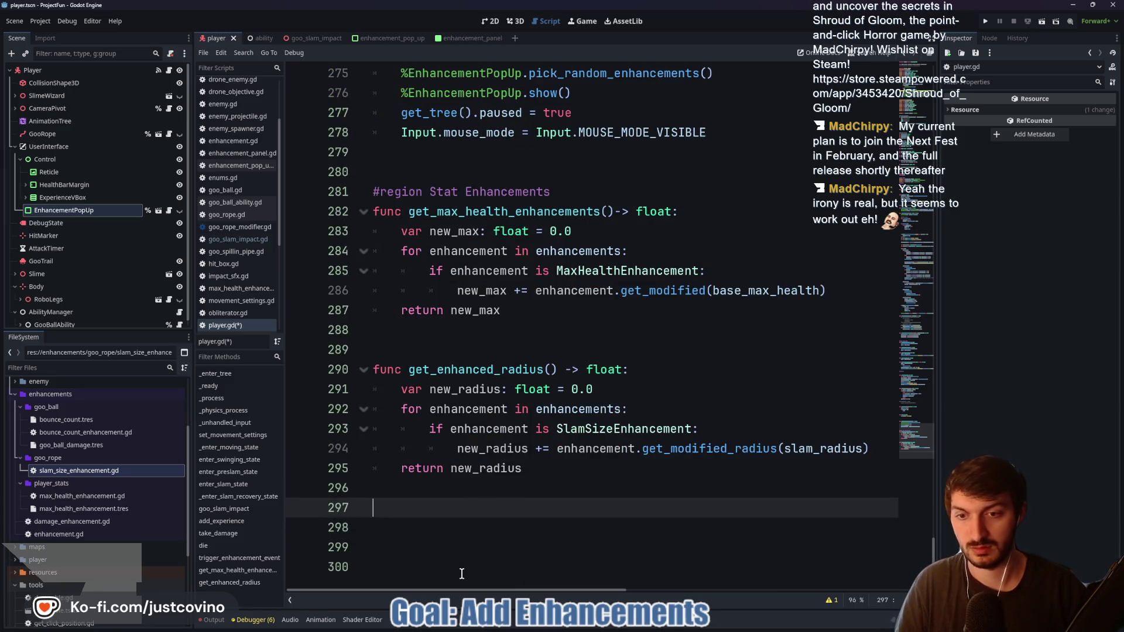
pyautogui.write('_enhanced_s')
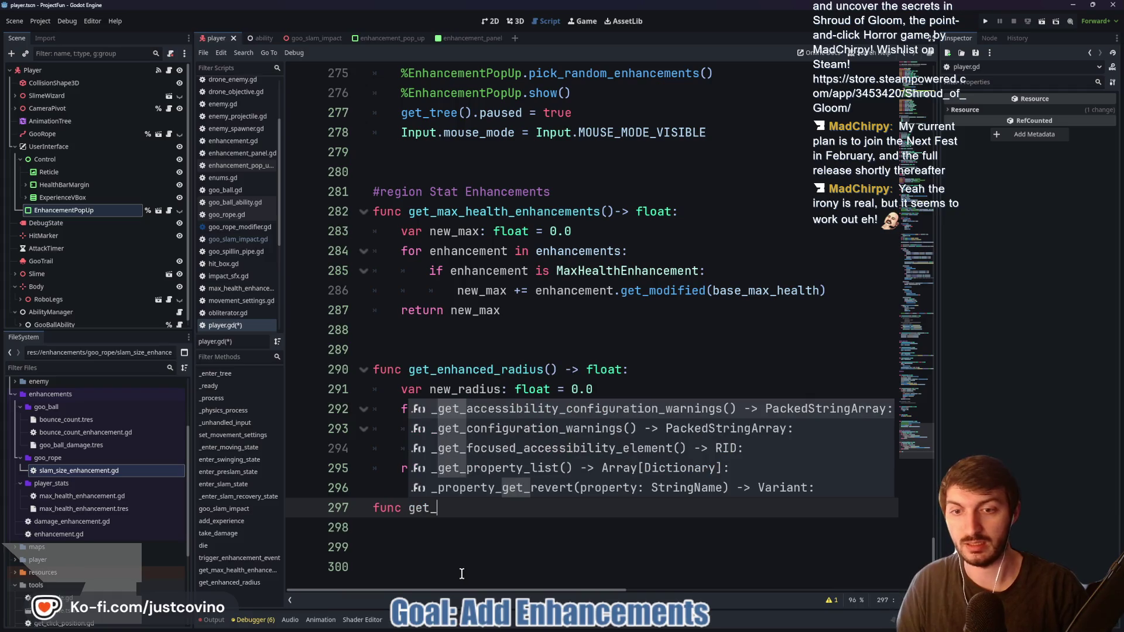
pyautogui.write('cale() ')
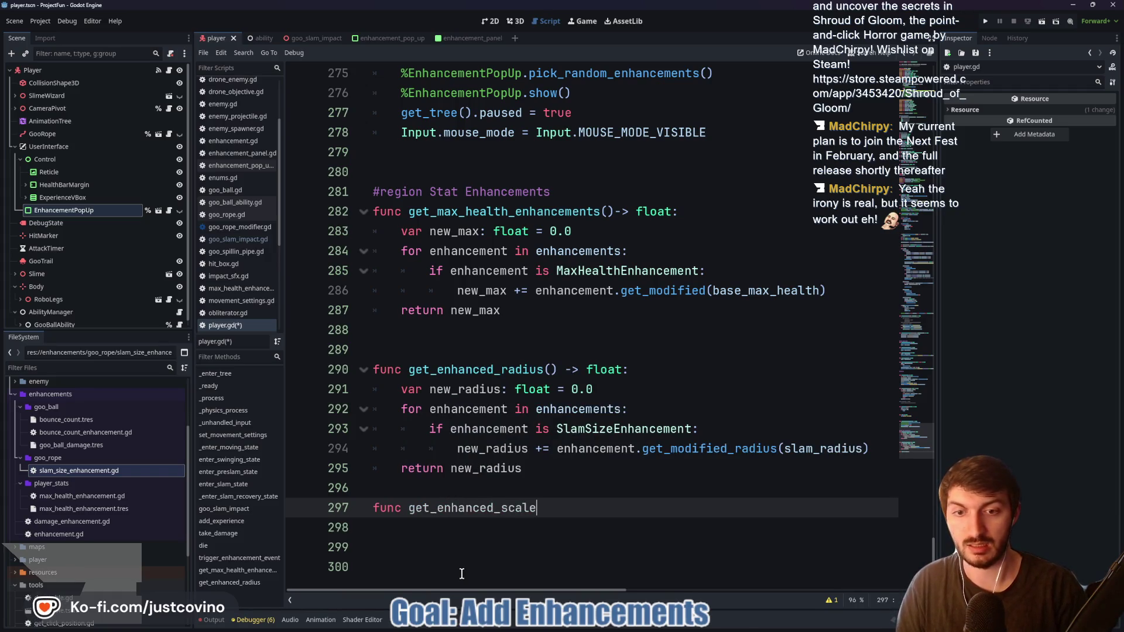
pyautogui.write('-> ')
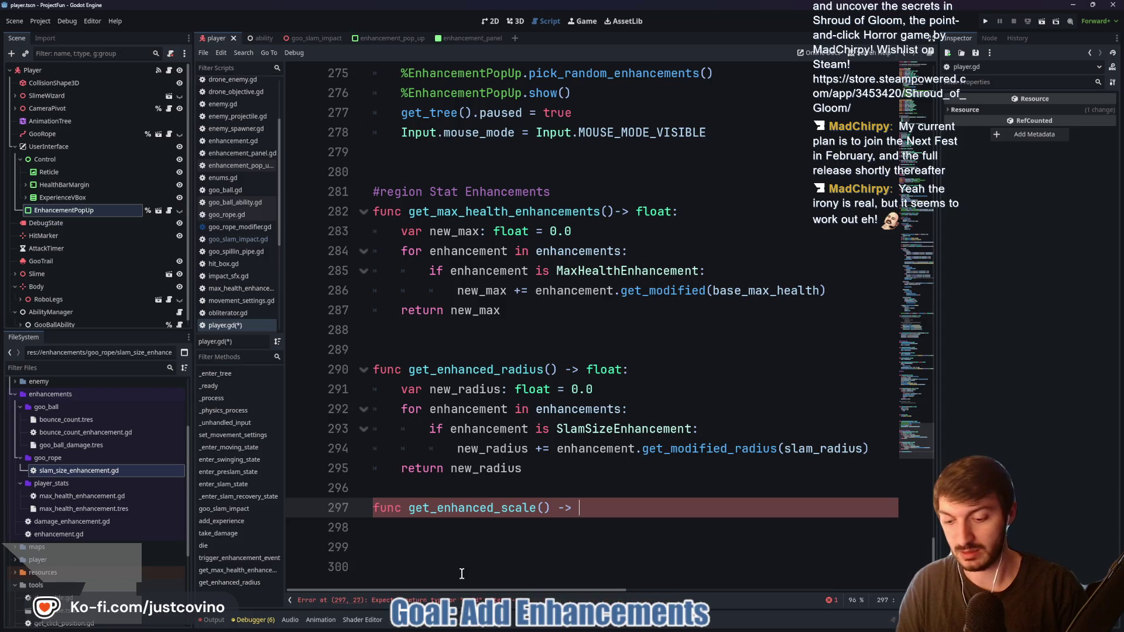
pyautogui.write('Vector3:')
pyautogui.press('Return')
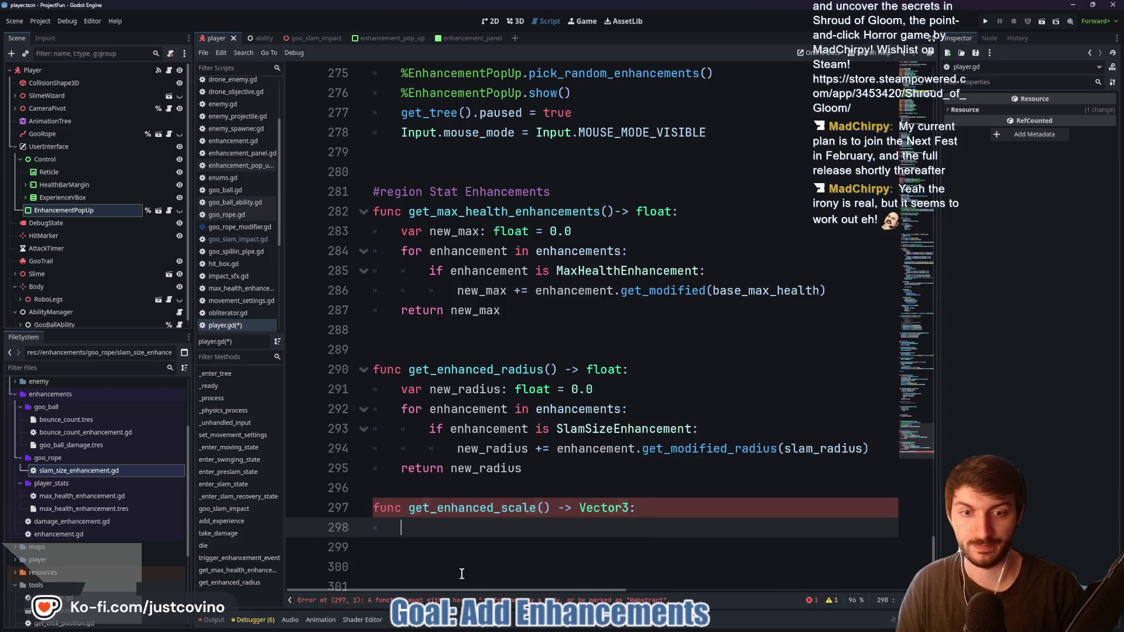
pyautogui.write('new_s')
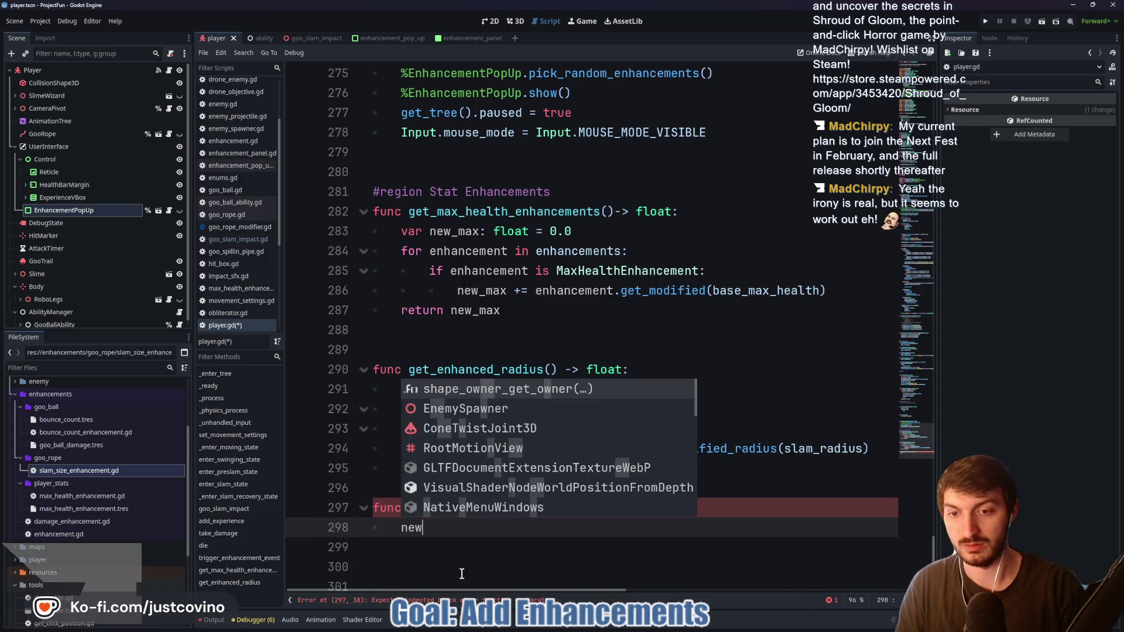
pyautogui.press('BackSpace')
pyautogui.press('BackSpace')
pyautogui.press('BackSpace')
pyautogui.write('var new_scale:')
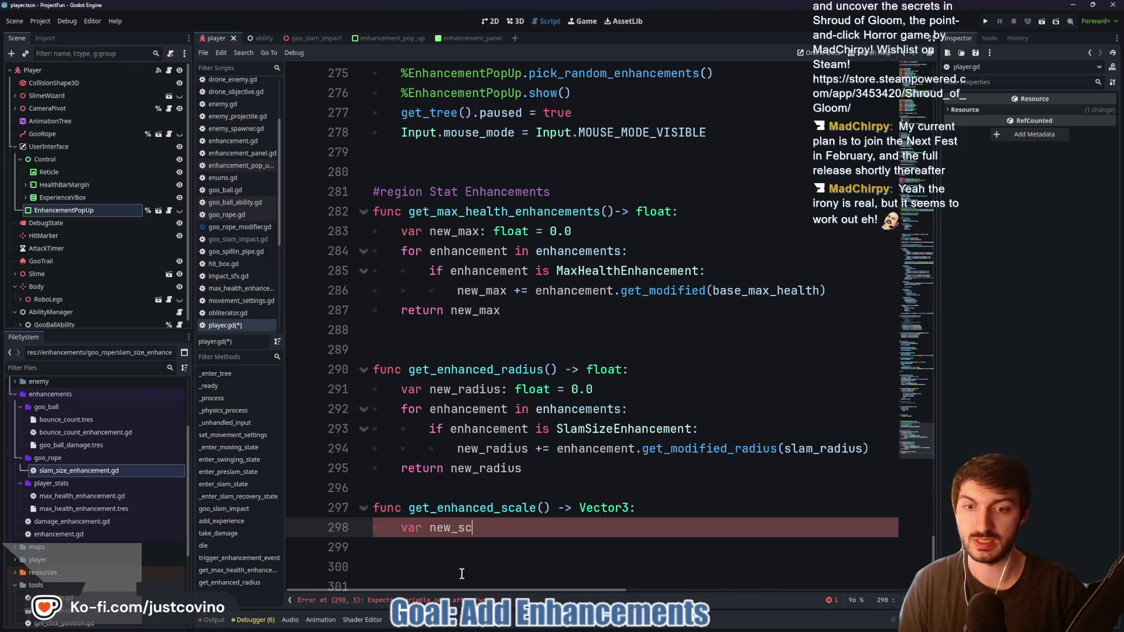
pyautogui.write(' Vector')
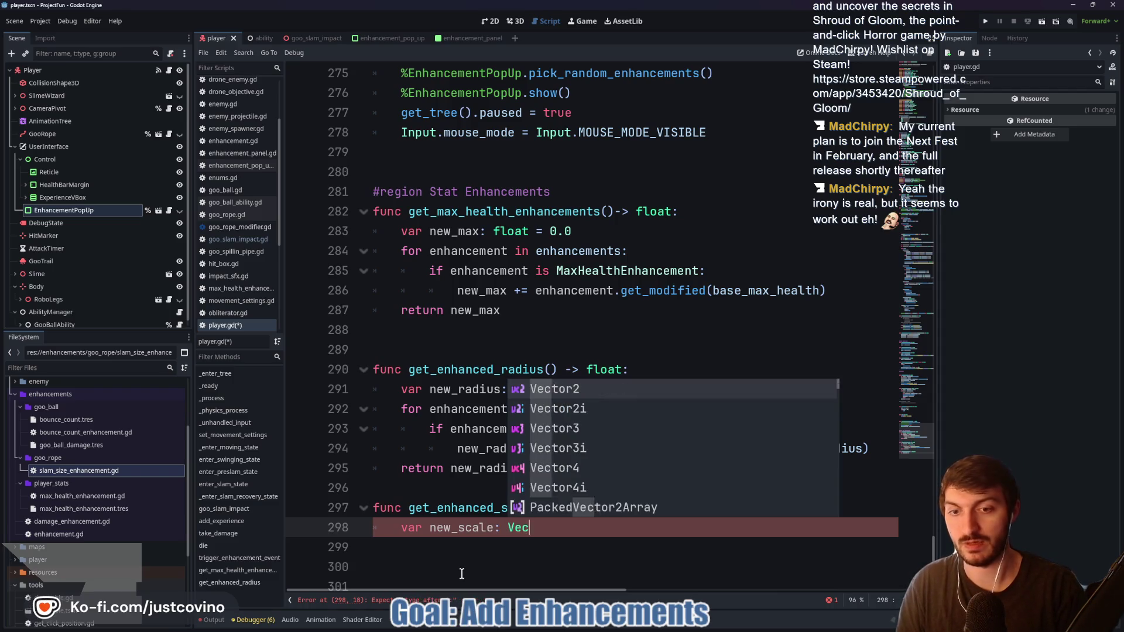
pyautogui.write('3 = Ve')
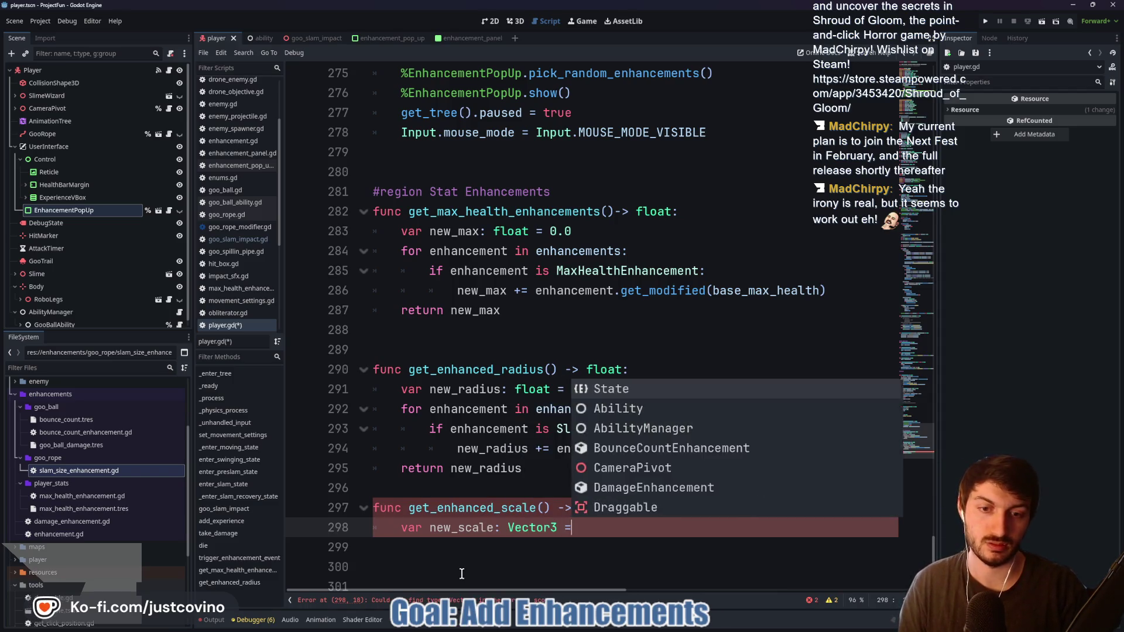
pyautogui.write('ctor3.ZERO')
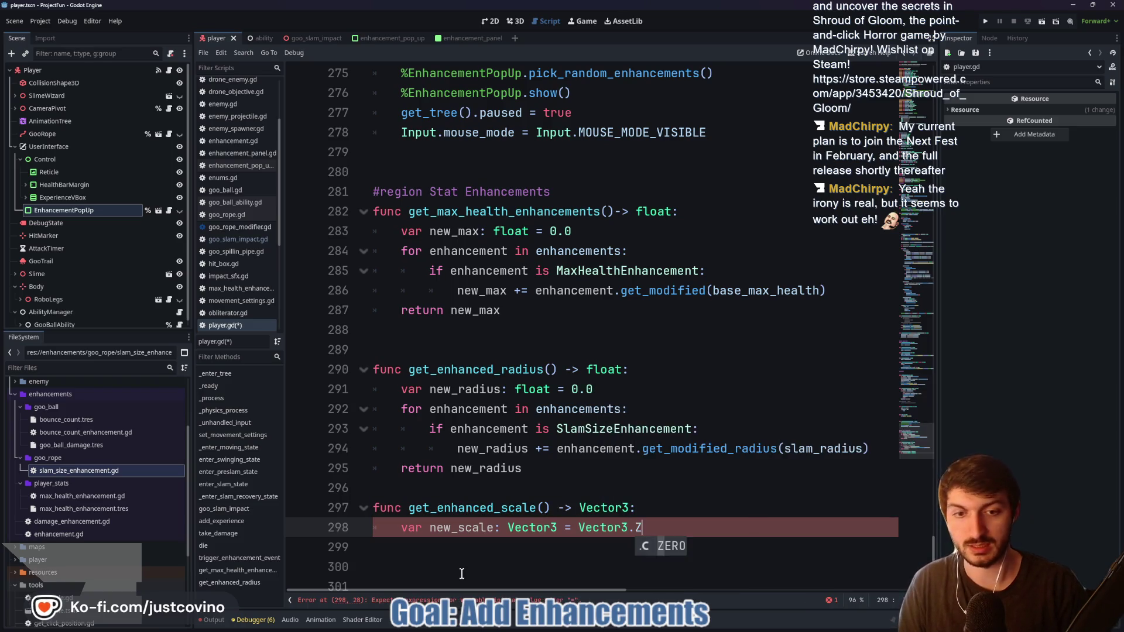
# Step: Loop over enhancements and check whether each is a SlamSizeEnhancement
pyautogui.press('Return')
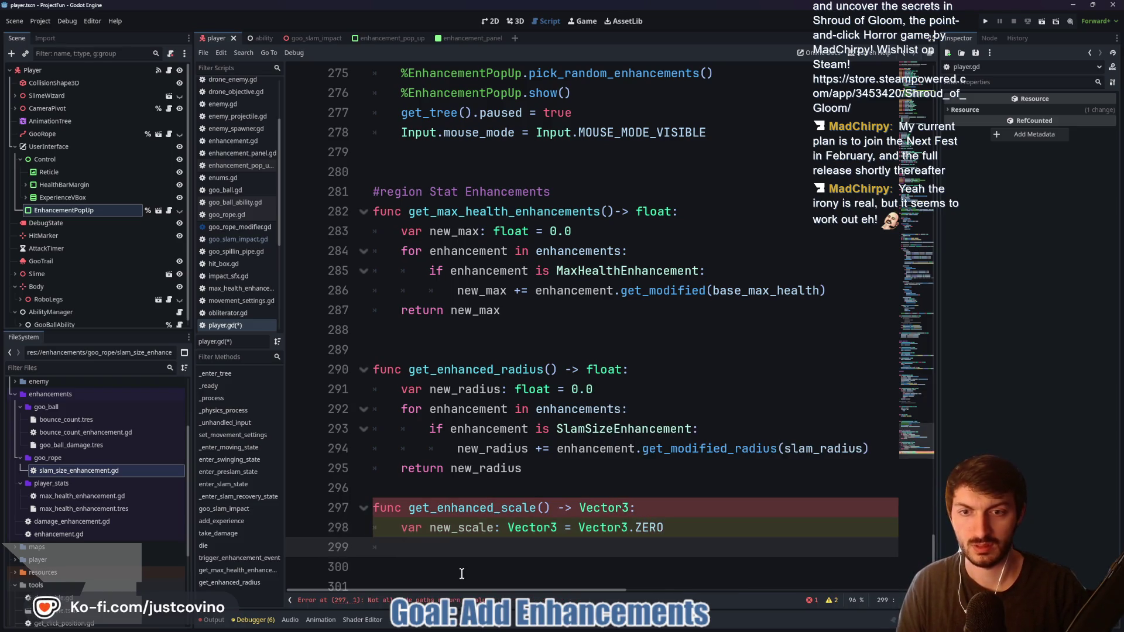
pyautogui.write('for en')
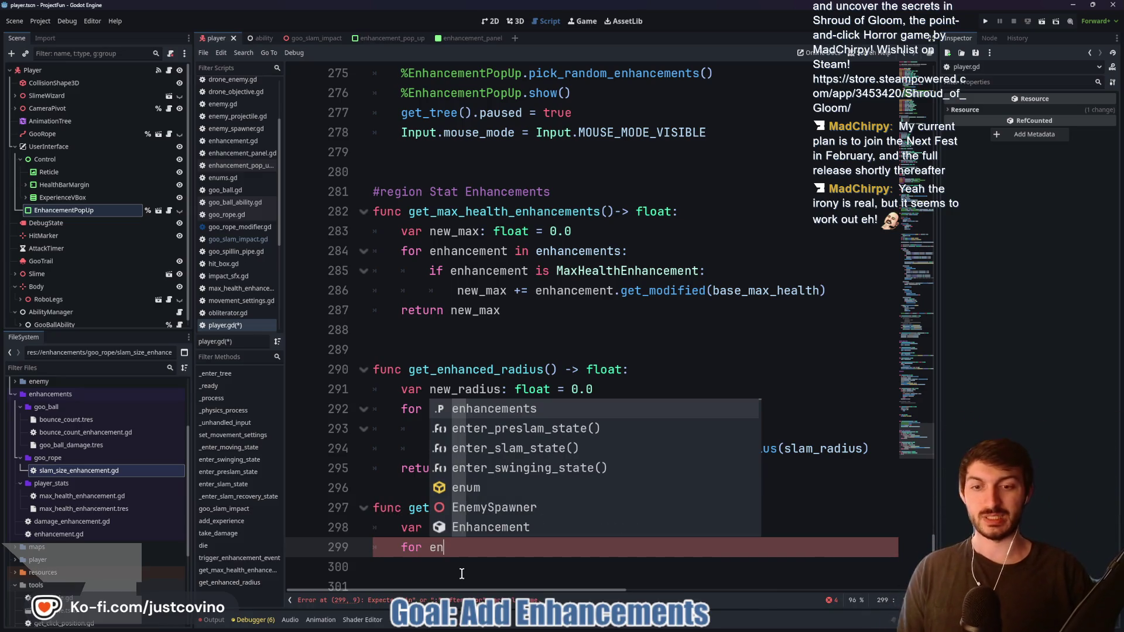
pyautogui.write('hancement in enha')
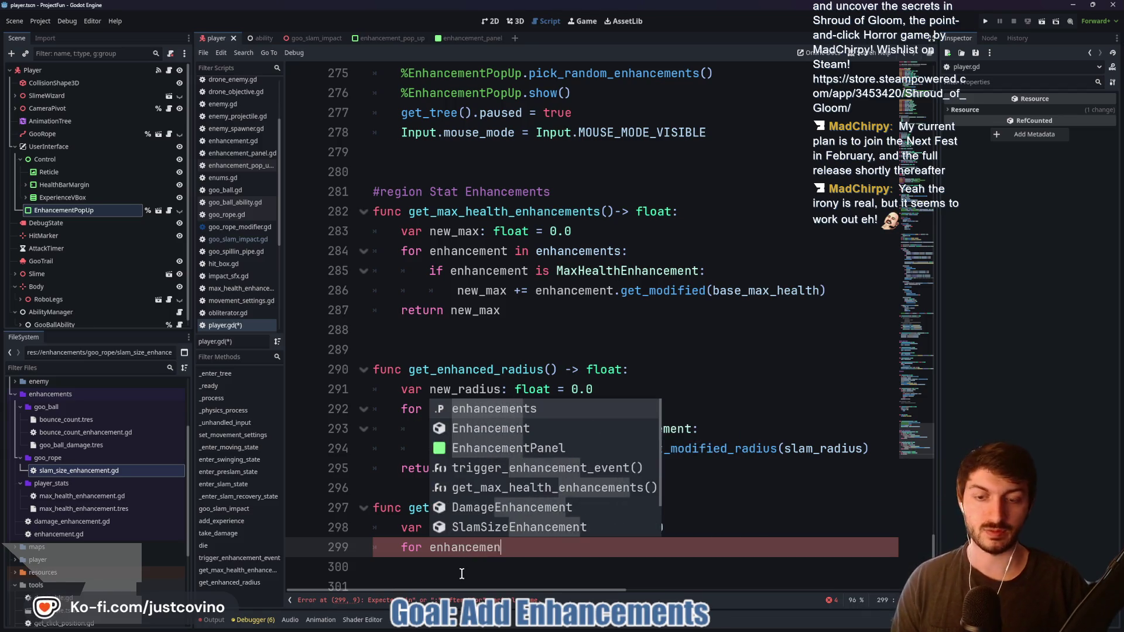
pyautogui.write('ncements:')
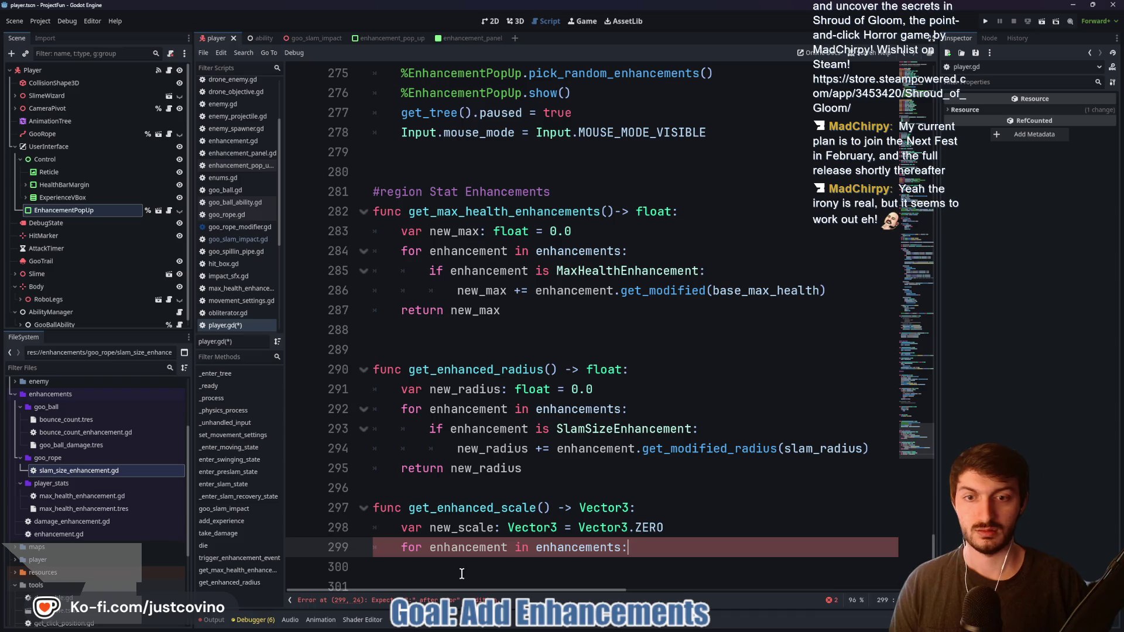
pyautogui.press('Return')
pyautogui.write('if enhancement ')
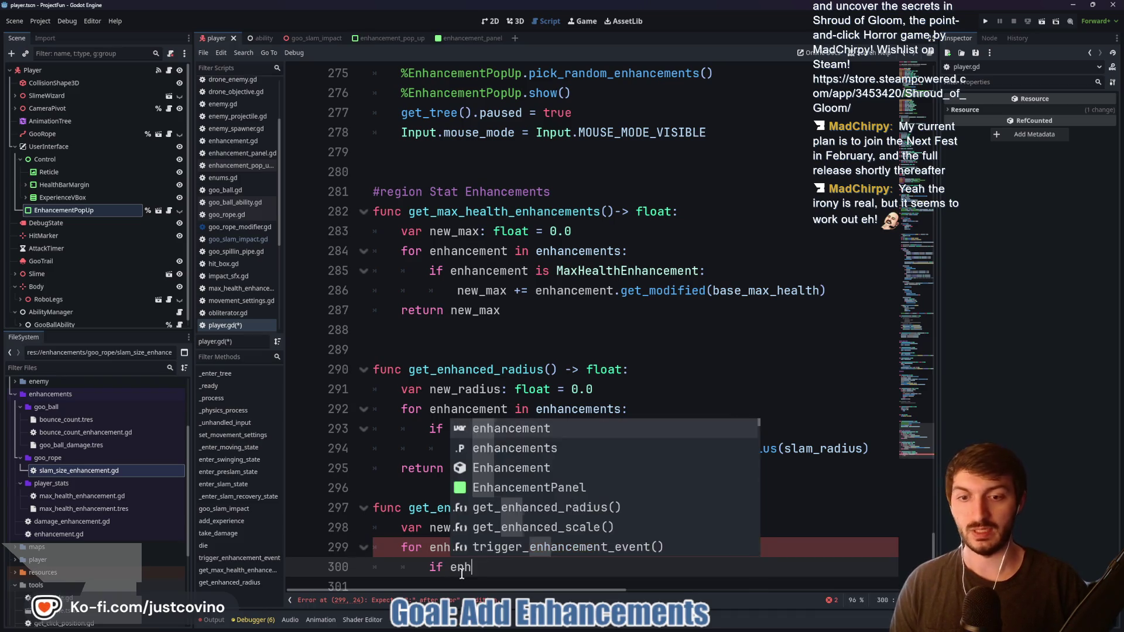
pyautogui.write('is')
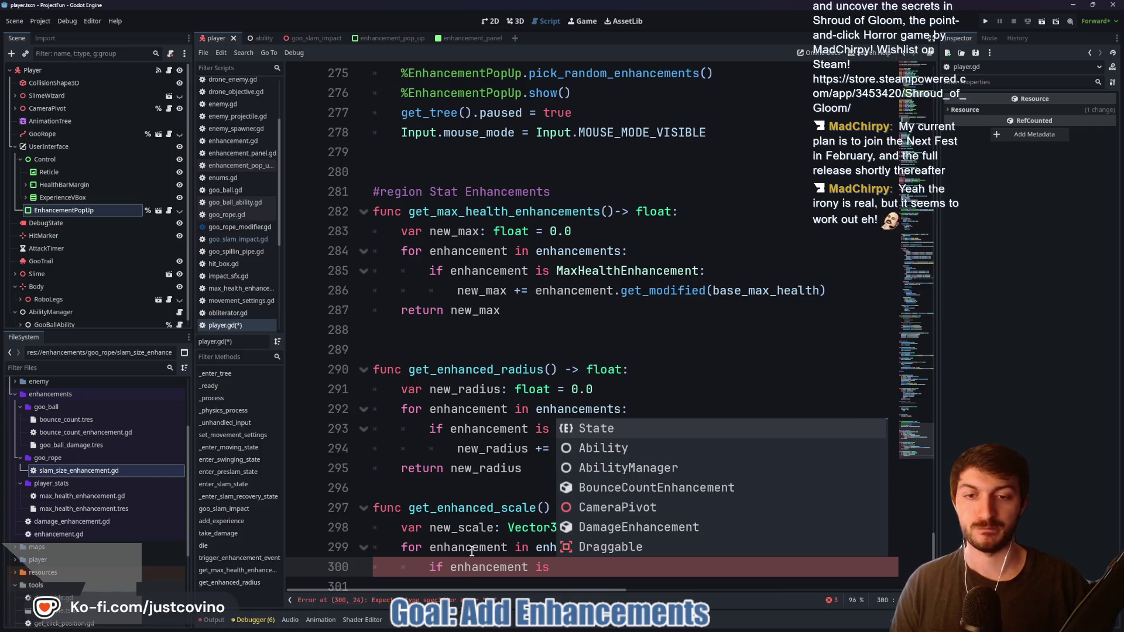
pyautogui.click(516, 507)
pyautogui.click(574, 571)
pyautogui.write('SlamSizeE')
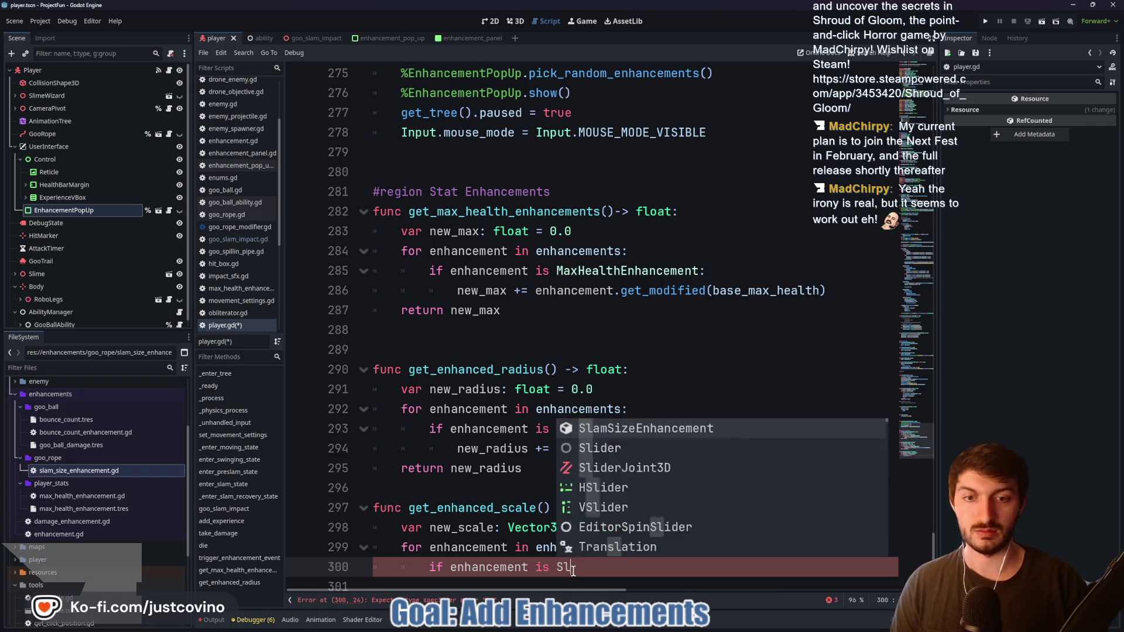
pyautogui.press('Return')
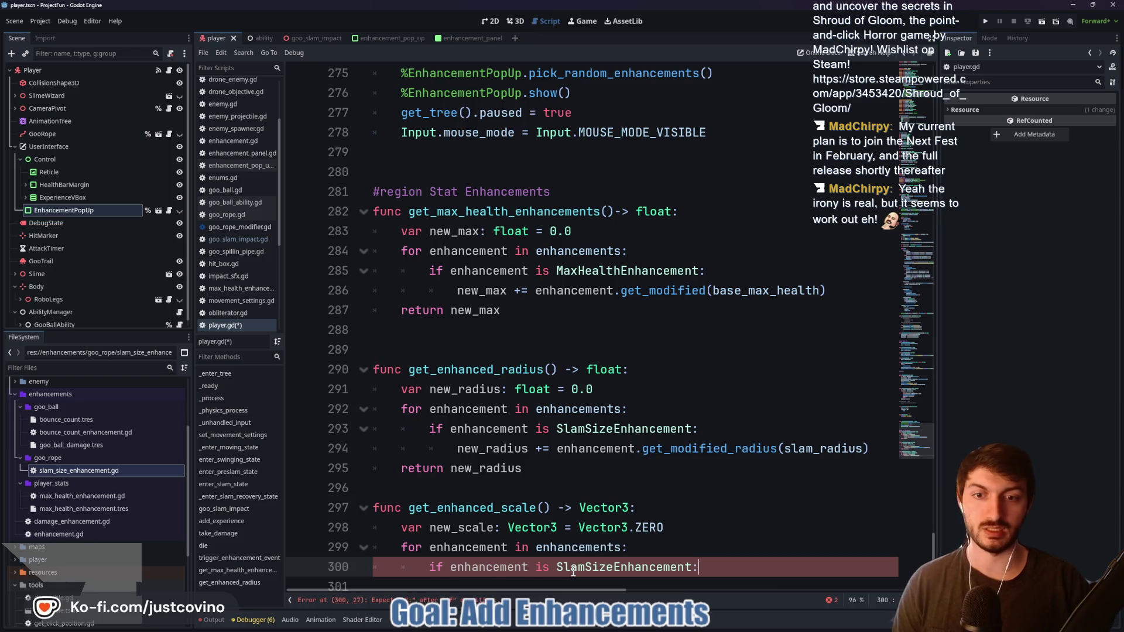
pyautogui.press('Return')
# Step: Add enhancement.get_modified_scale(slam_scale) to new_scale, return new_scale, and save
pyautogui.write('new_scale ')
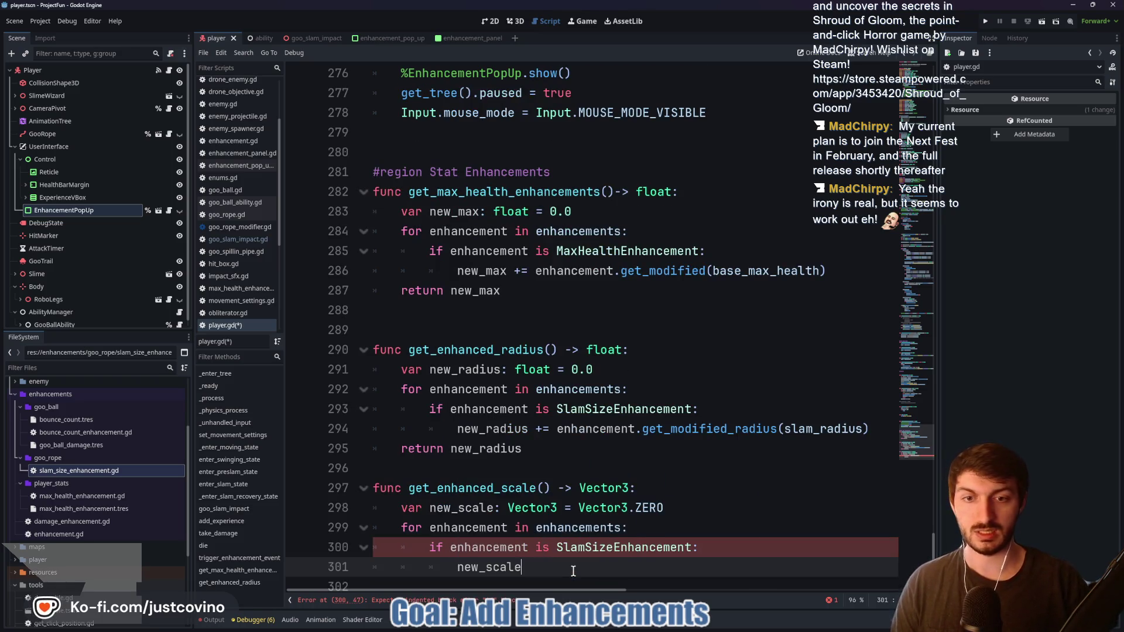
pyautogui.write('+=')
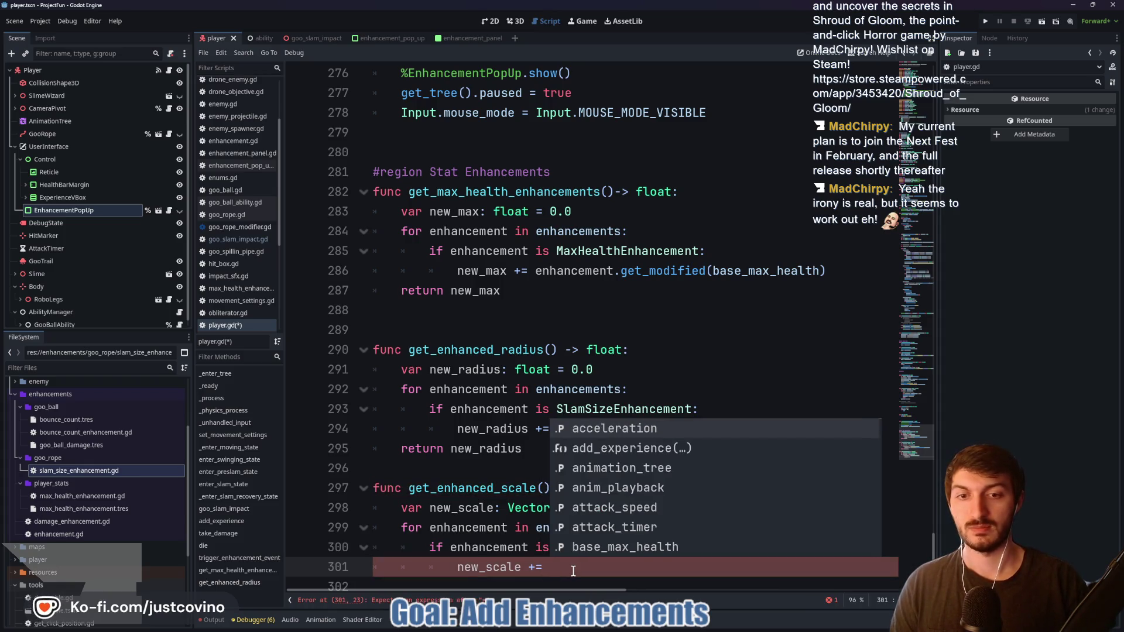
pyautogui.write(' enhancement.get_modified')
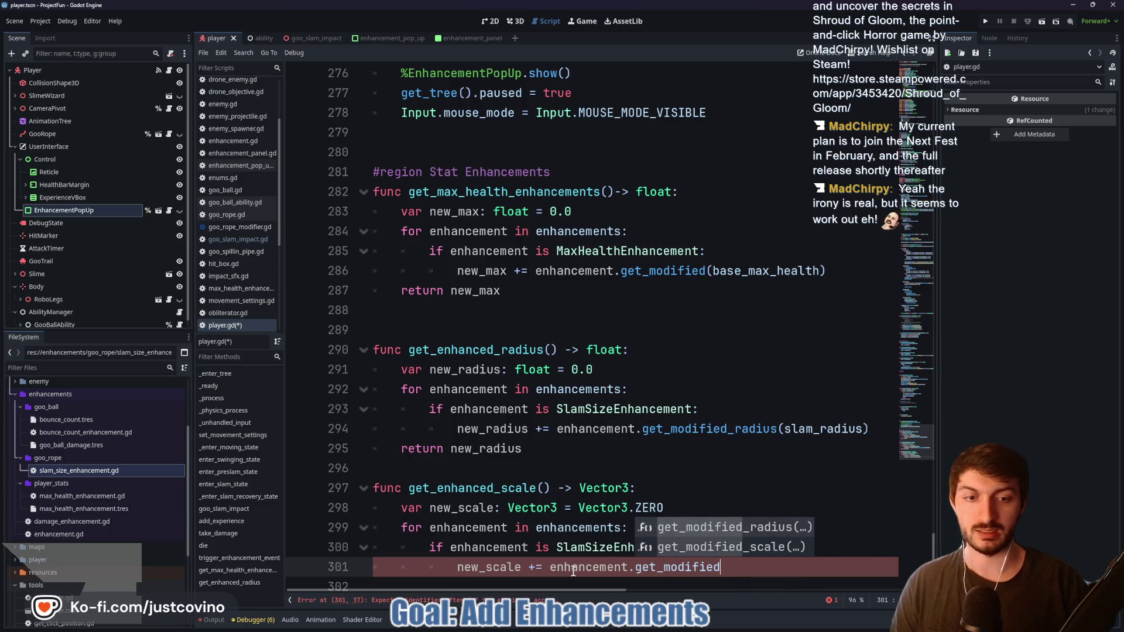
pyautogui.press('Down')
pyautogui.press('Return')
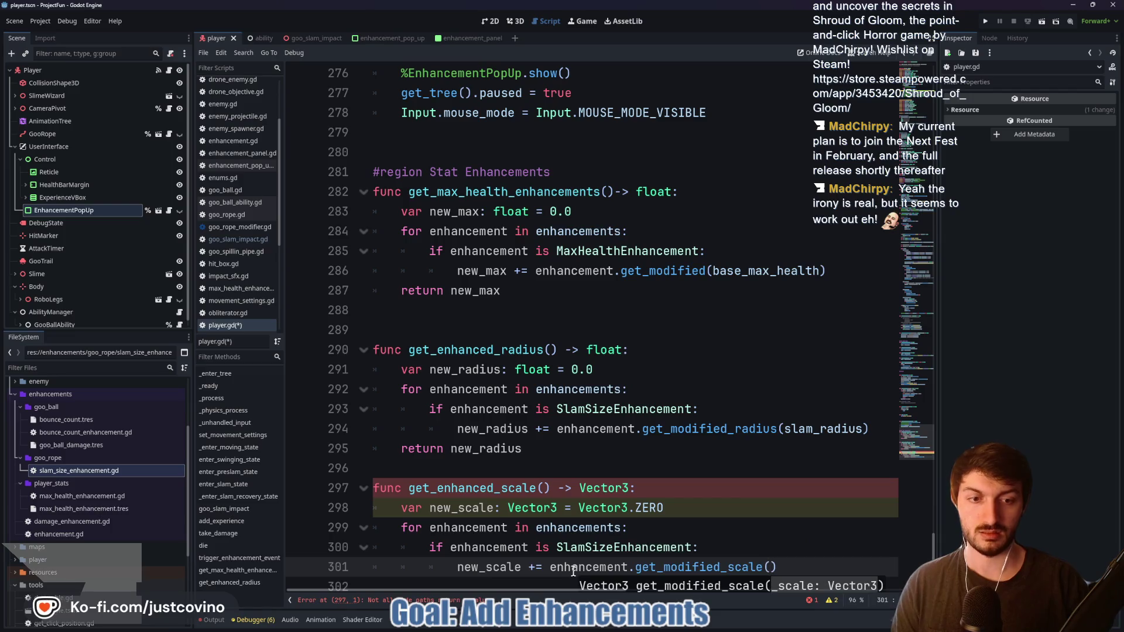
pyautogui.write('sla')
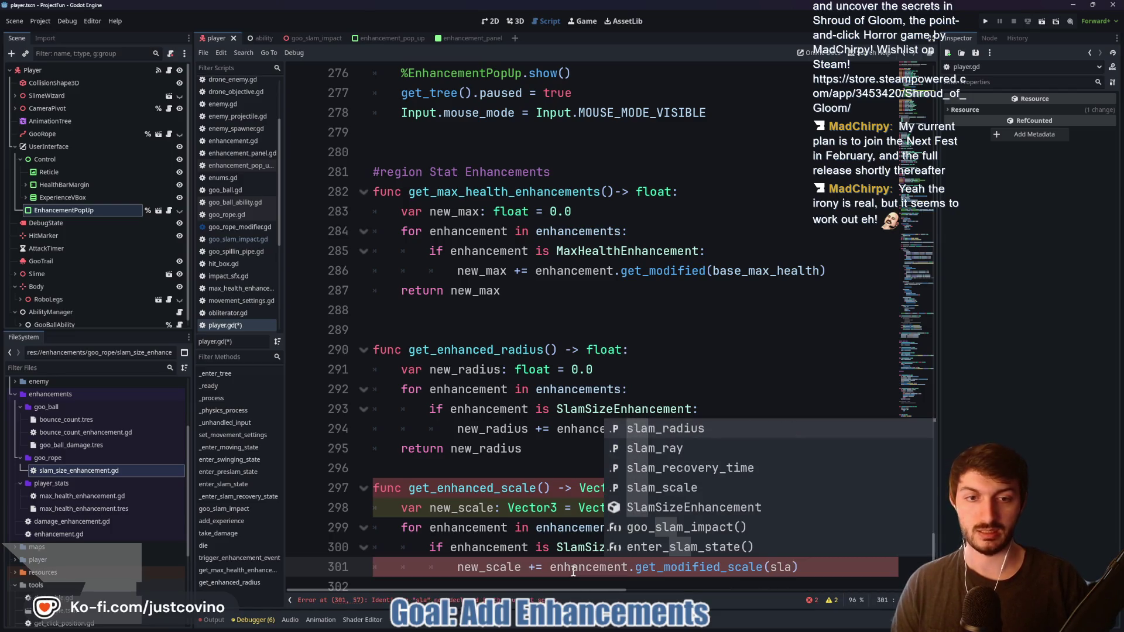
pyautogui.press('Down')
pyautogui.press('Down')
pyautogui.press('Down')
pyautogui.press('Return')
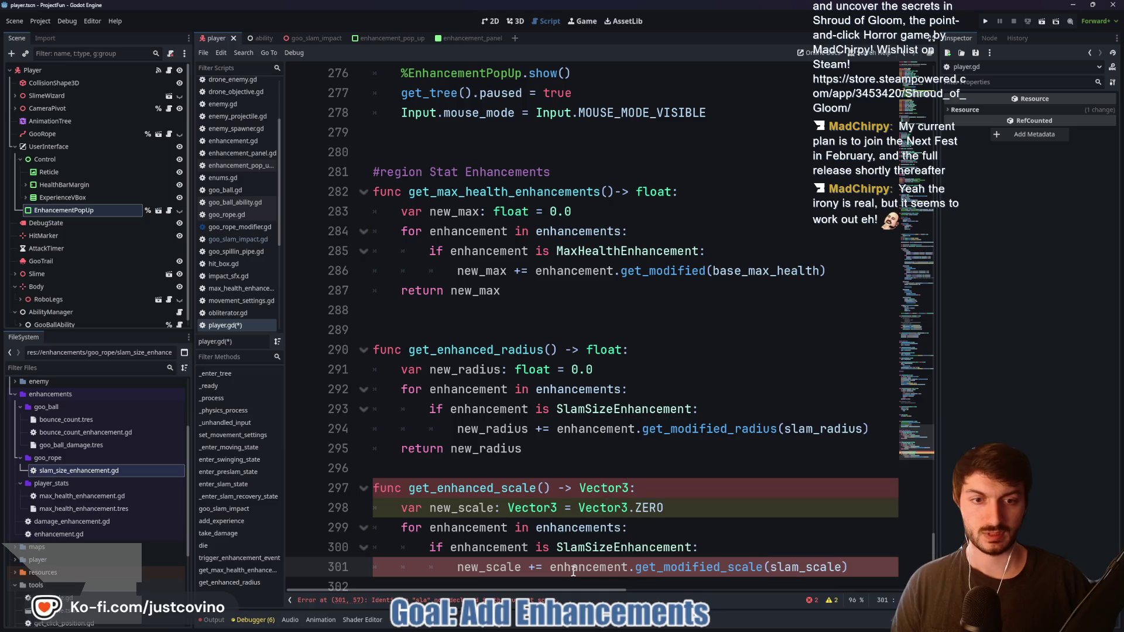
pyautogui.scroll(-1, 537, 536)
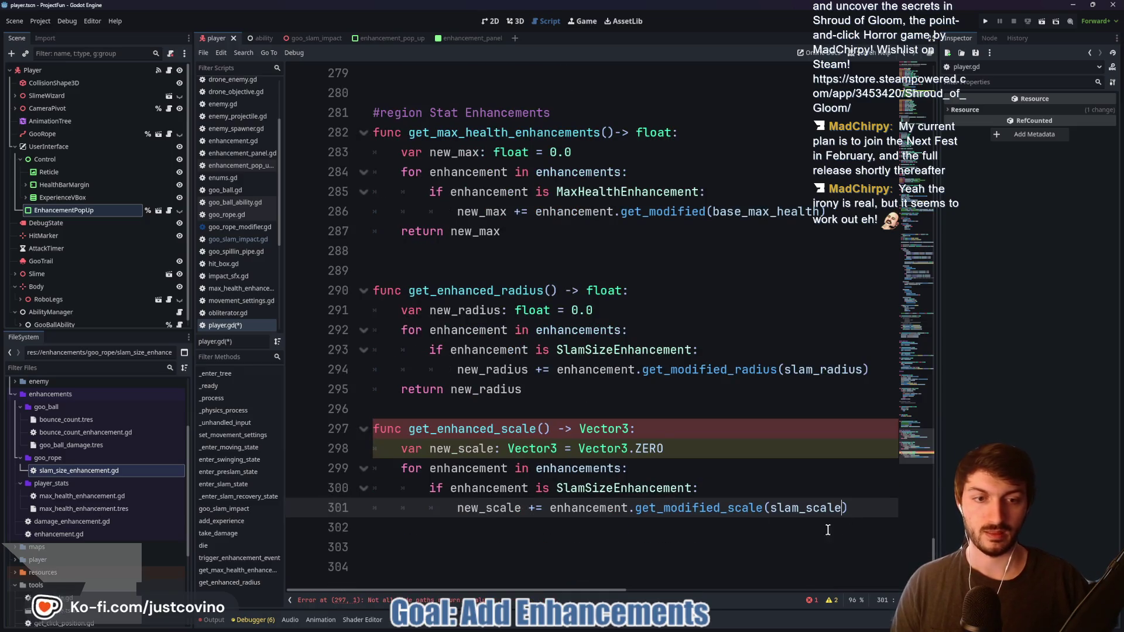
pyautogui.click(500, 533)
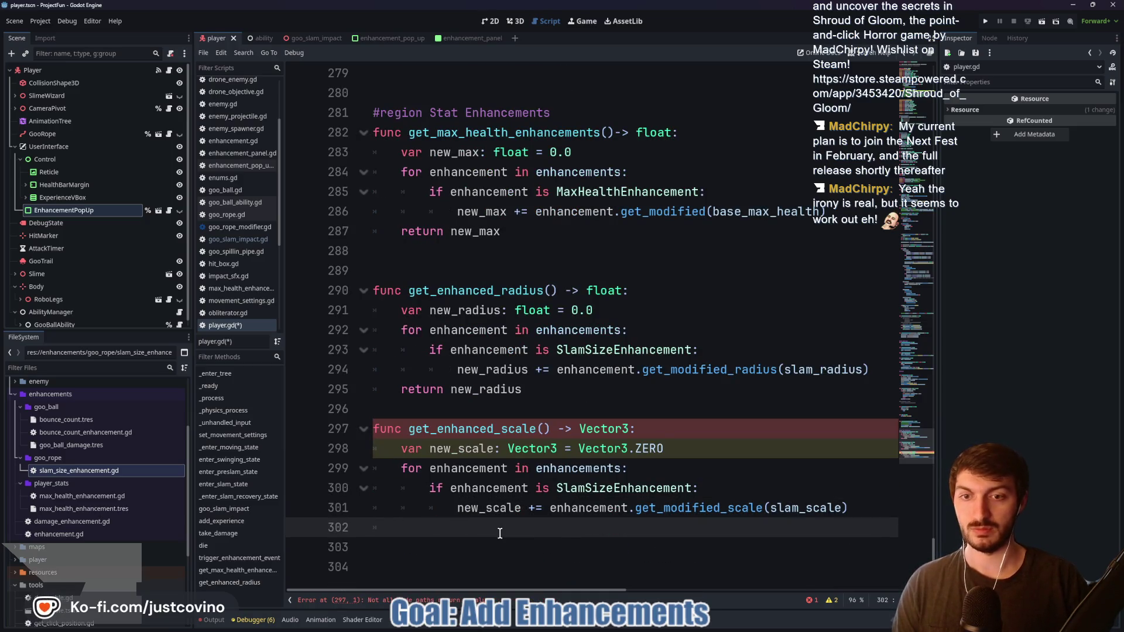
pyautogui.write('return')
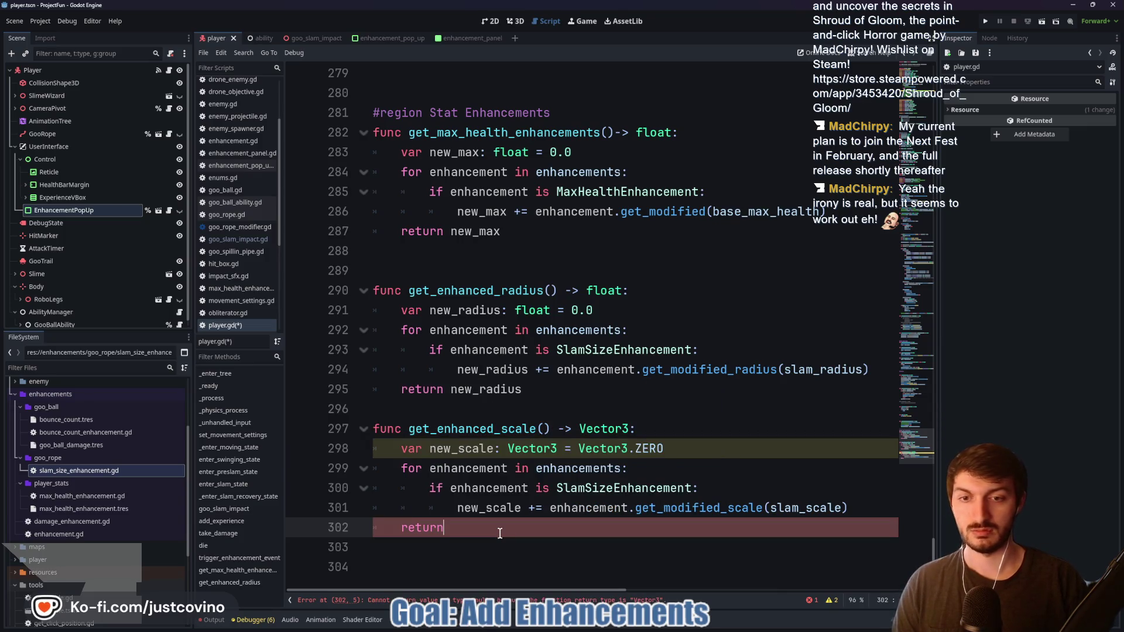
pyautogui.write(' new')
pyautogui.press('Return')
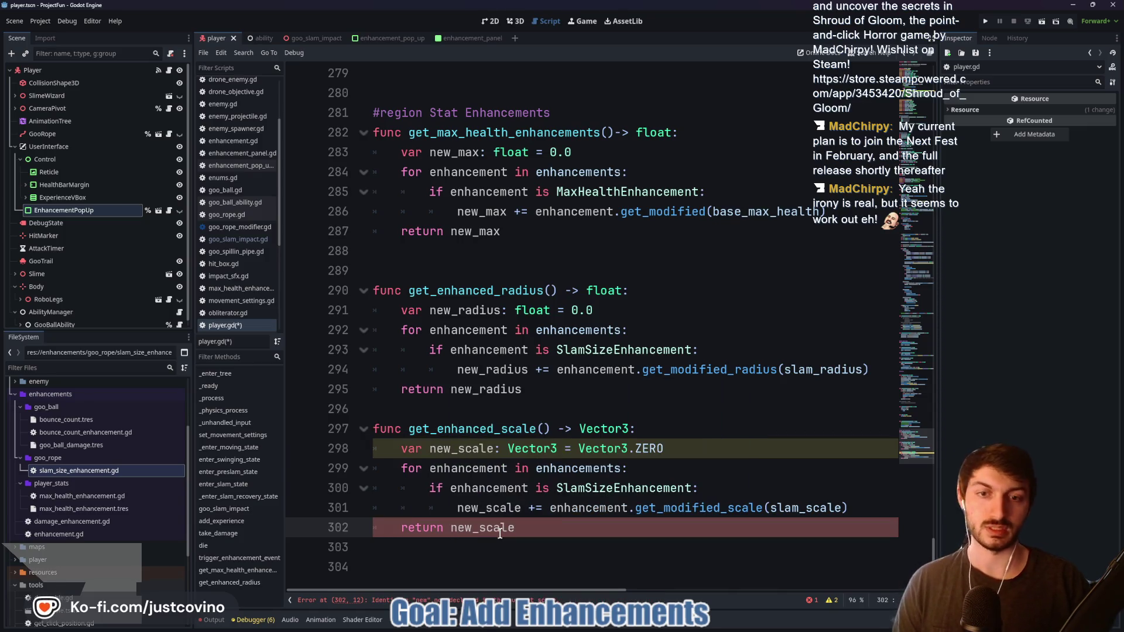
pyautogui.hotkey('ctrl', 's')
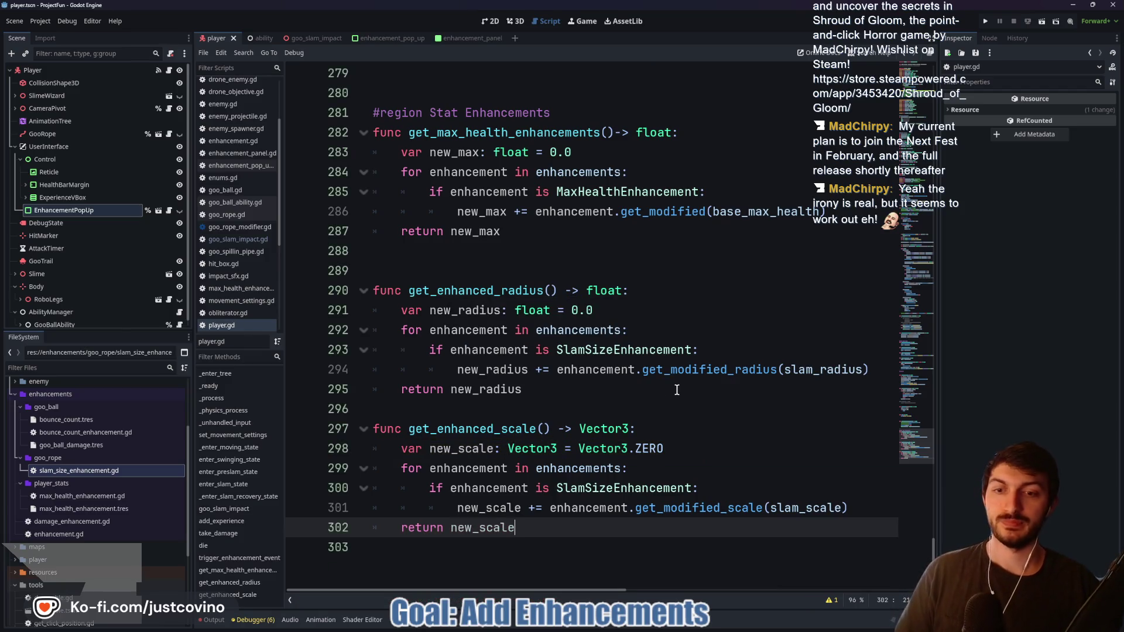
pyautogui.scroll(10, 582, 401)
# Step: Append + get_enhanced_scale() to the impact_scale assignment on line 243 and save player.gd
pyautogui.scroll(6, 584, 393)
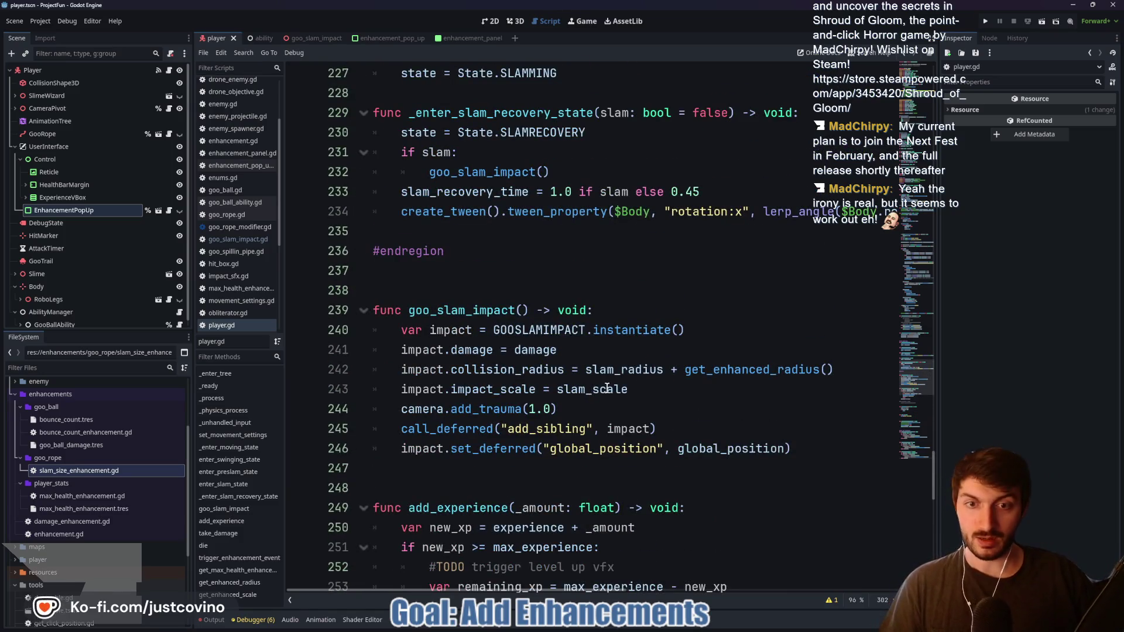
pyautogui.click(641, 384)
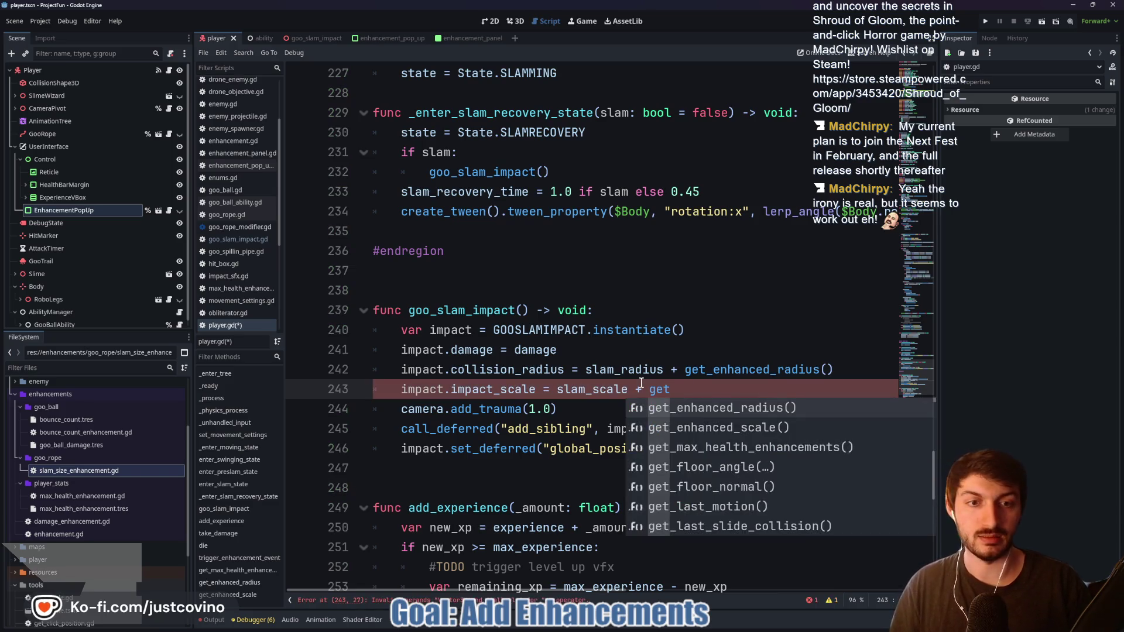
pyautogui.press('Down')
pyautogui.press('Return')
pyautogui.hotkey('ctrl', 's')
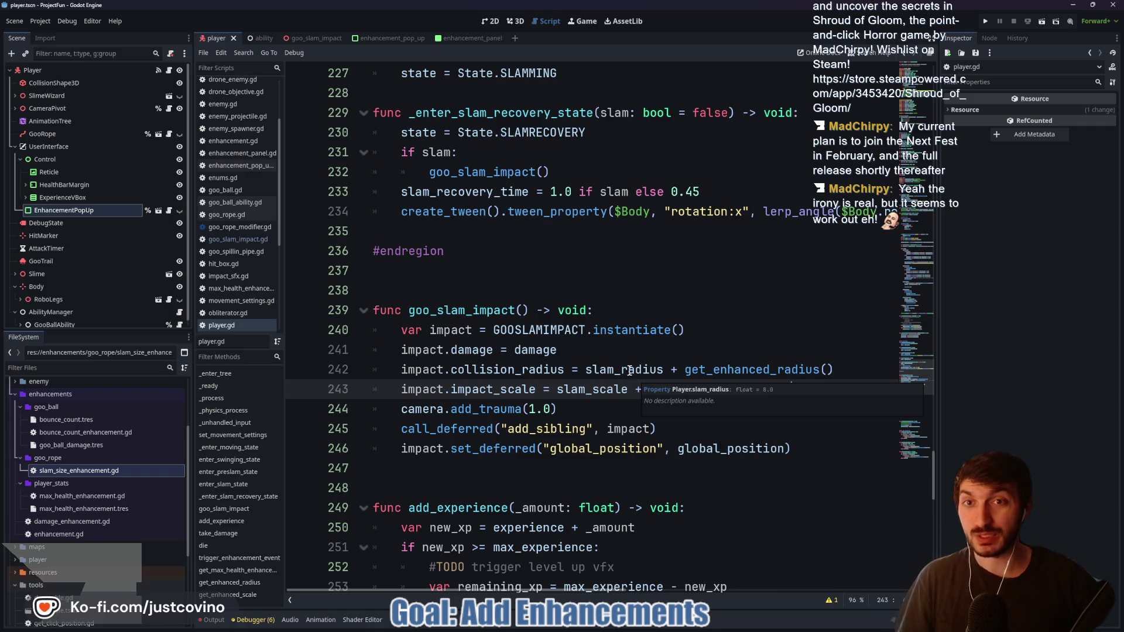
pyautogui.click(313, 38)
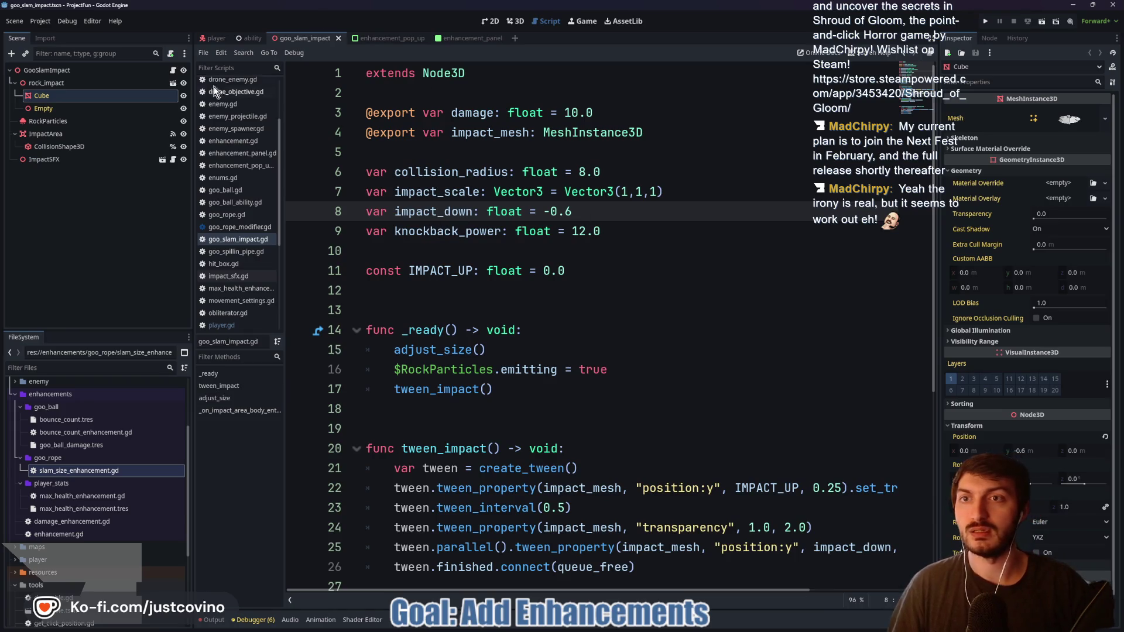
# Step: In slam_size_enhancement.gd, replace the modifier's 0.15 on line 3 with 0.5
pyautogui.doubleClick(94, 473)
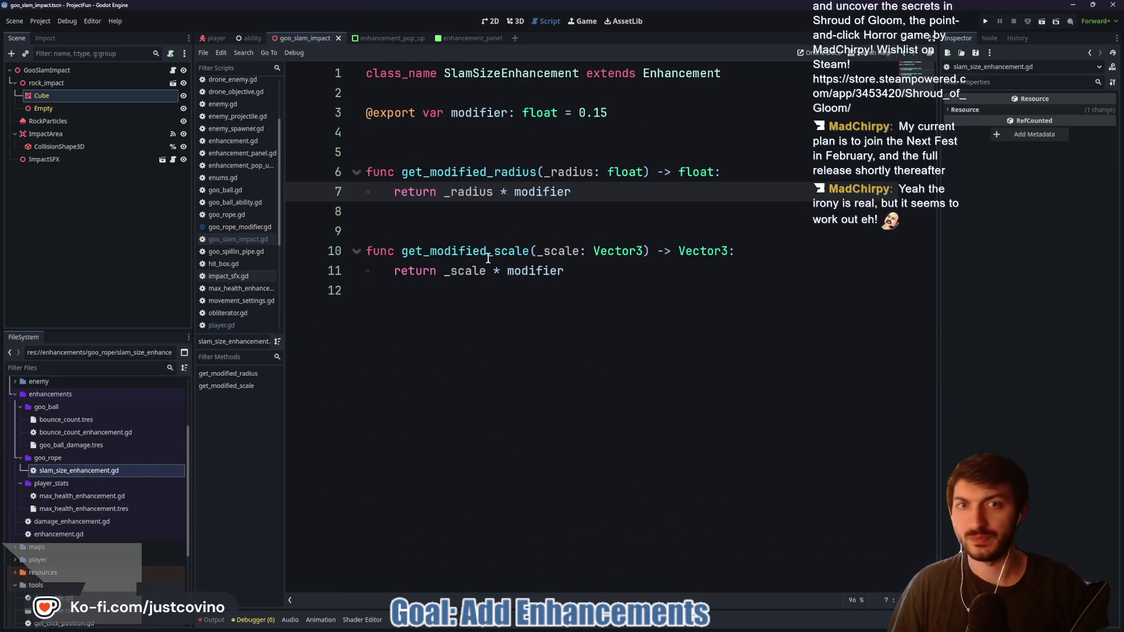
pyautogui.click(608, 113)
pyautogui.moveTo(607, 112); pyautogui.dragTo(580, 111)
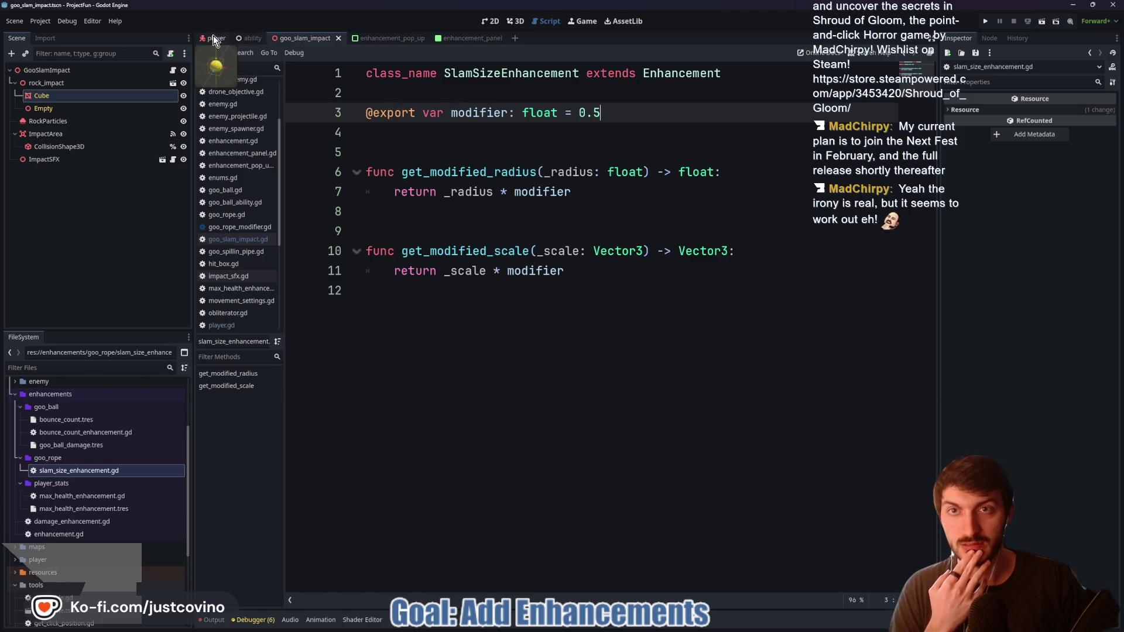
pyautogui.click(43, 458)
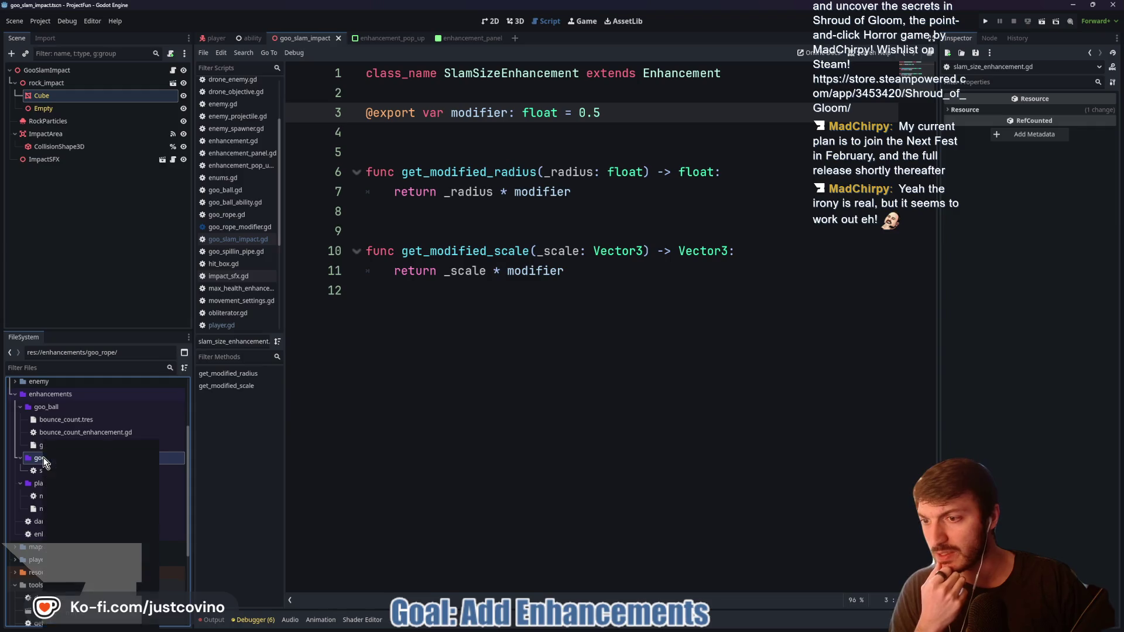
# Step: Create a SlamSizeEnhancement resource in goo_rope saved as slam_size_enhancement.tres
pyautogui.moveTo(136, 445)
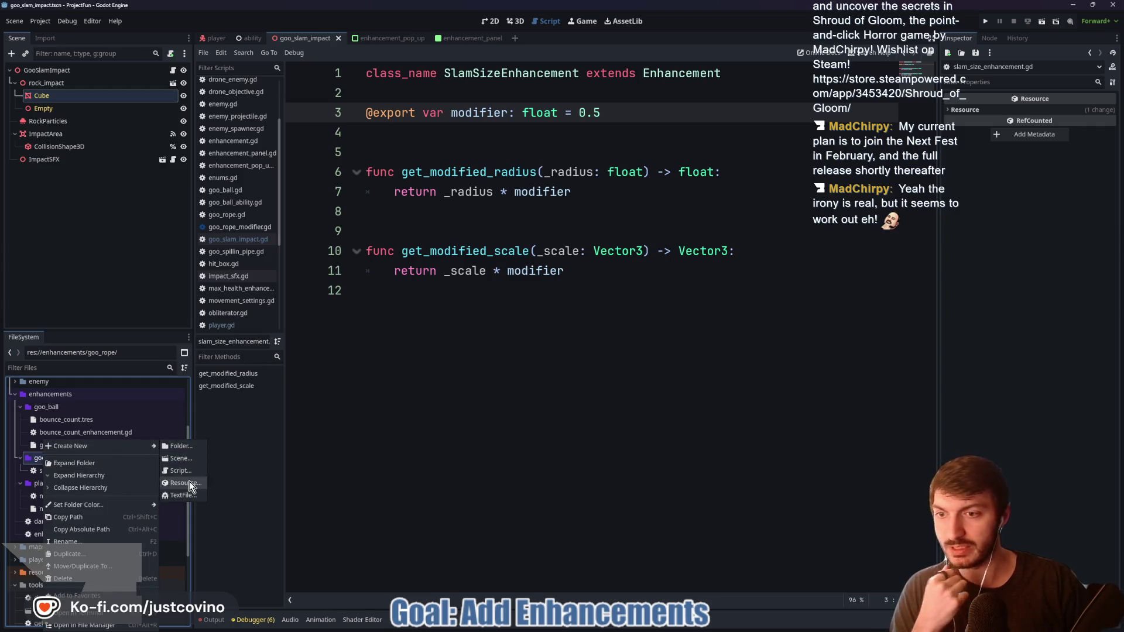
pyautogui.click(190, 483)
pyautogui.write('slam')
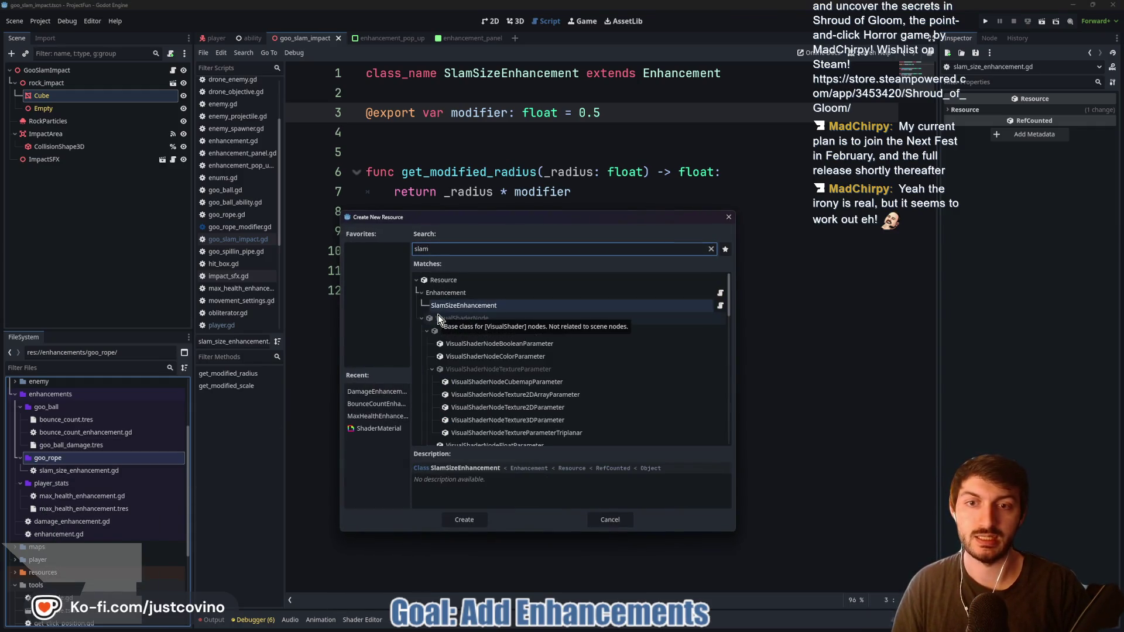
pyautogui.click(464, 519)
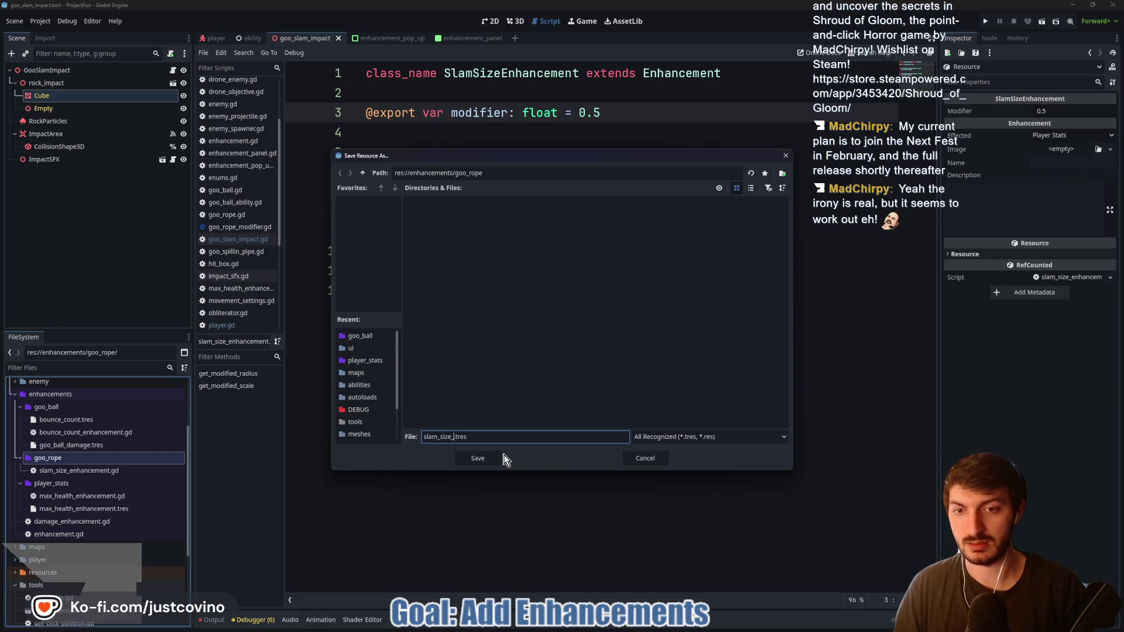
pyautogui.write('ncement')
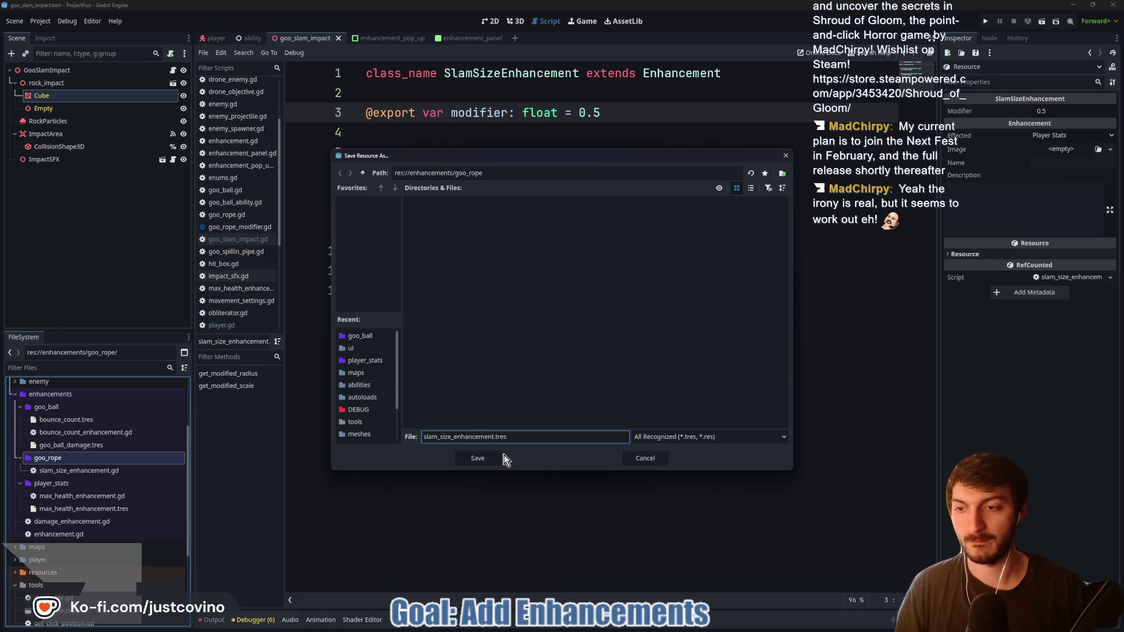
pyautogui.click(479, 457)
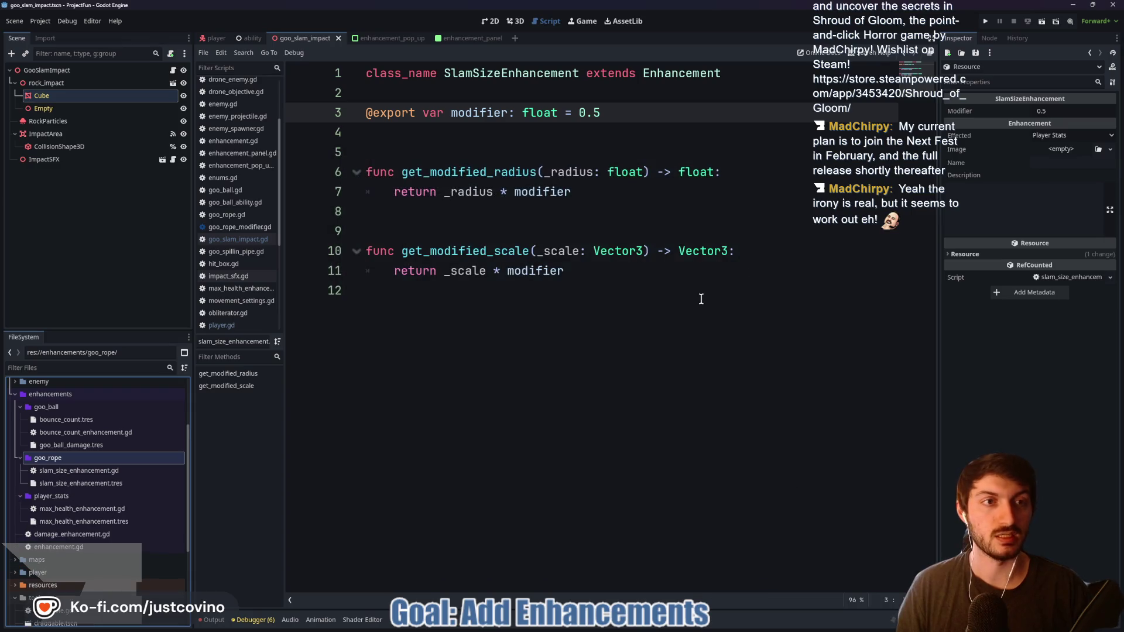
# Step: Make the enhancement affect Goo Slam and use icon.svg as its image
pyautogui.click(1069, 135)
pyautogui.click(1082, 181)
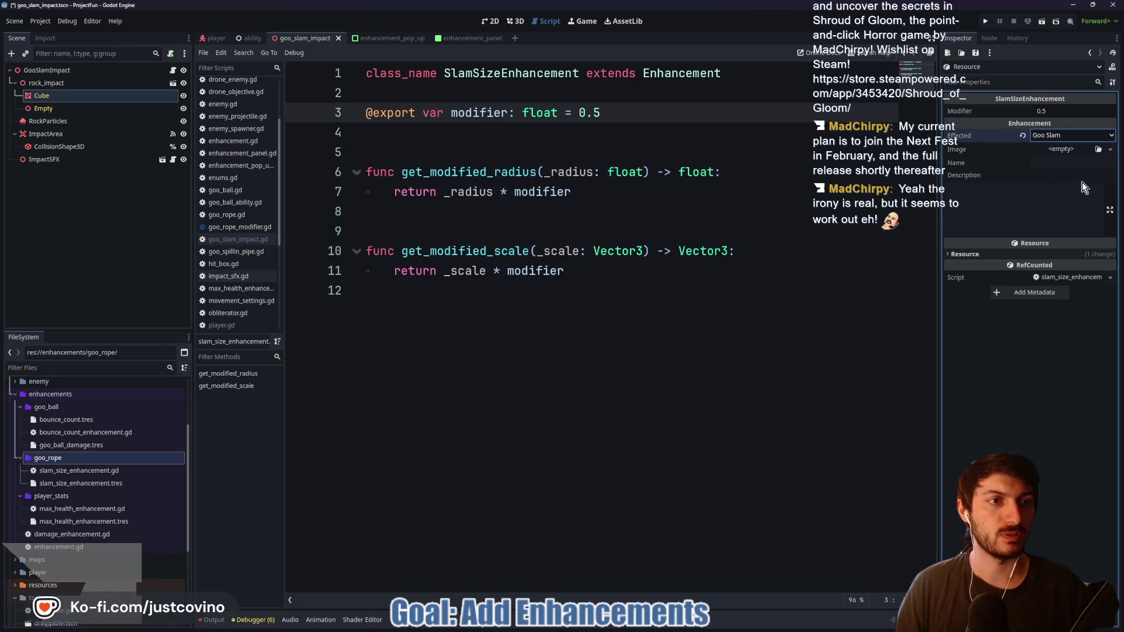
pyautogui.click(1061, 150)
pyautogui.click(1054, 570)
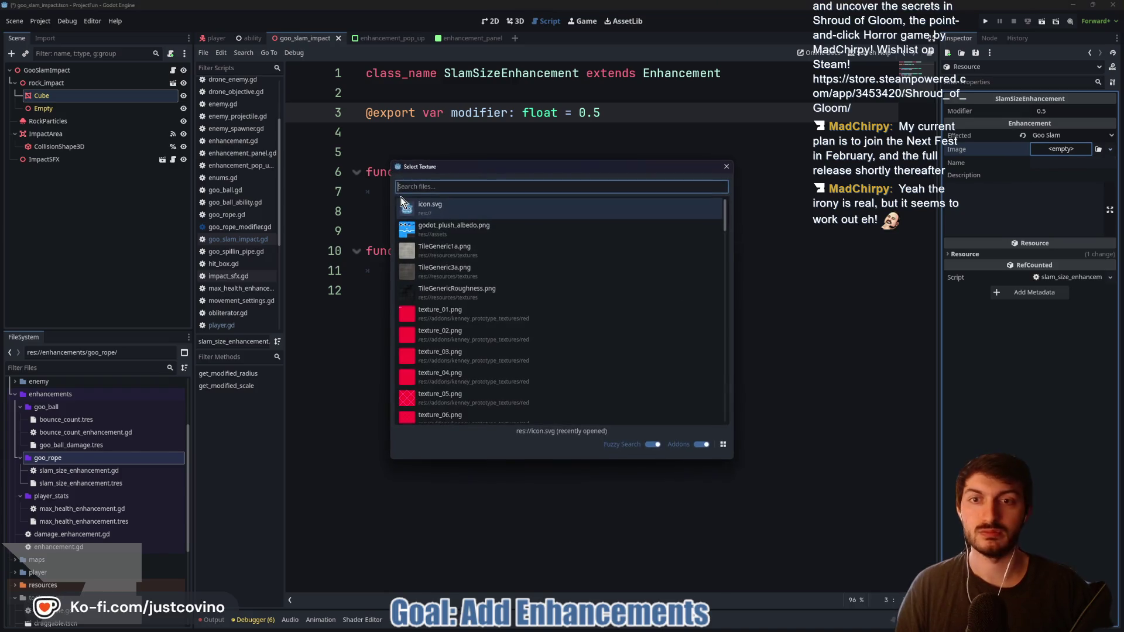
pyautogui.doubleClick(438, 209)
# Step: Name it Goo Slam Size, add the 50% description, and save
pyautogui.click(1047, 178)
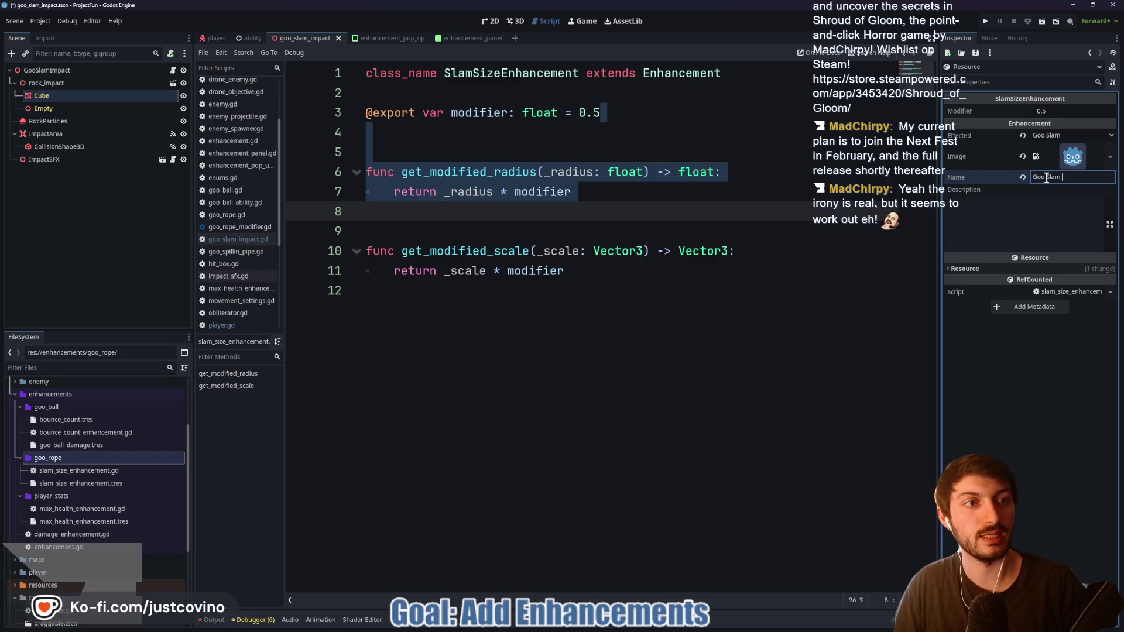
pyautogui.write('Size')
pyautogui.click(1025, 209)
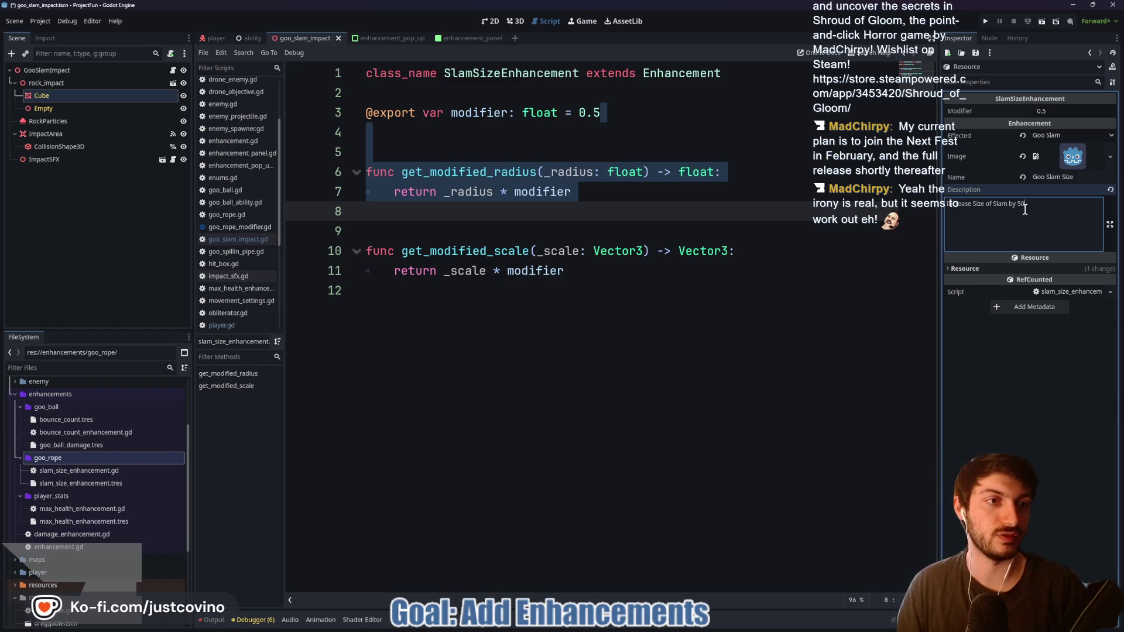
pyautogui.press('BackSpace')
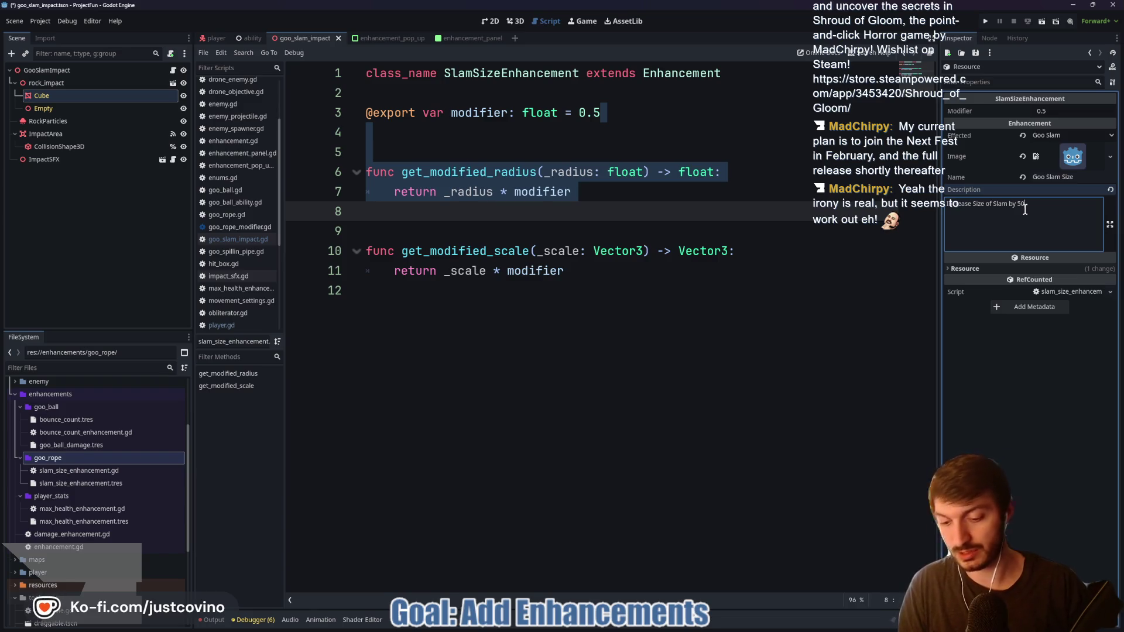
pyautogui.hotkey('ctrl', 's')
pyautogui.click(773, 291)
pyautogui.hotkey('ctrl', 's')
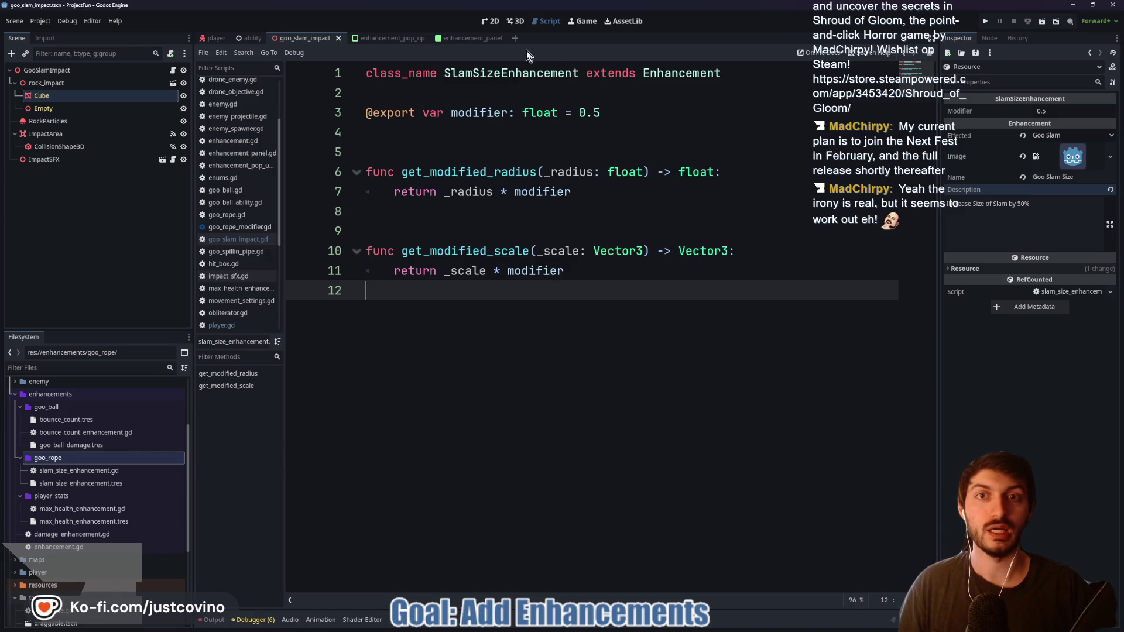
pyautogui.click(478, 38)
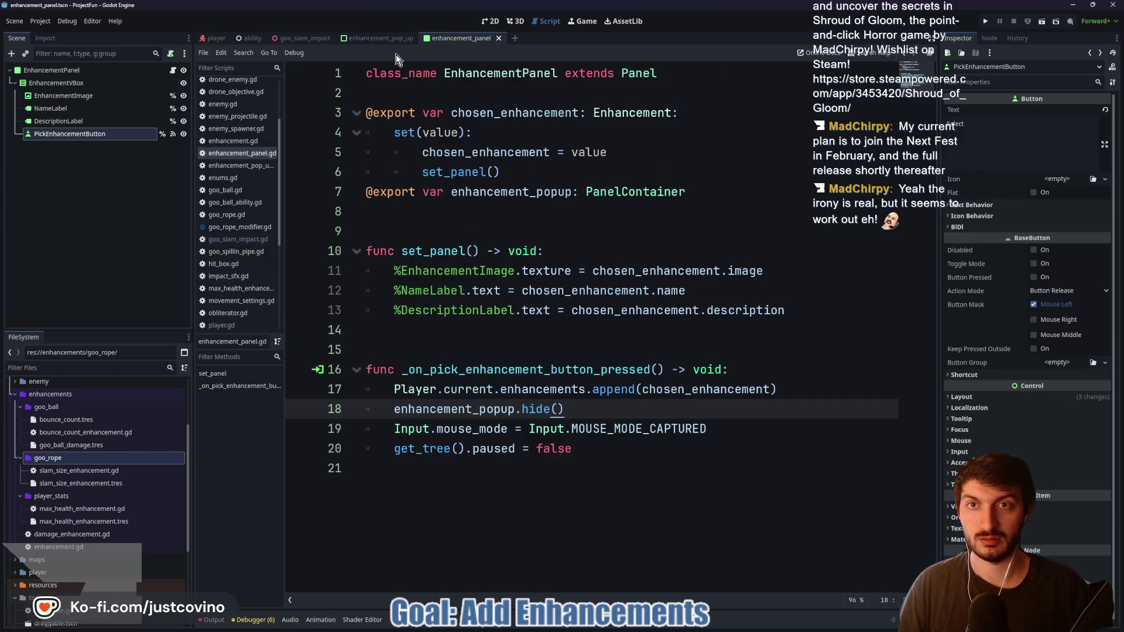
# Step: Copy the slam_size_enhancement.tres path and paste it as a new entry in enhancement_pop_up's enhancements array
pyautogui.click(384, 39)
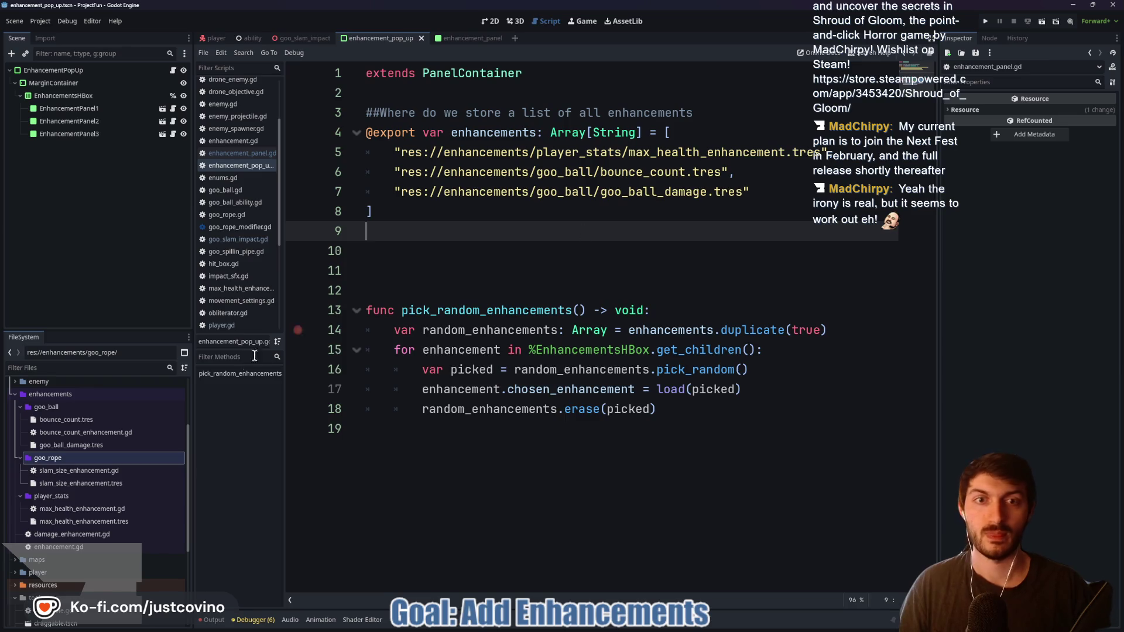
pyautogui.rightClick(75, 485)
pyautogui.click(669, 298)
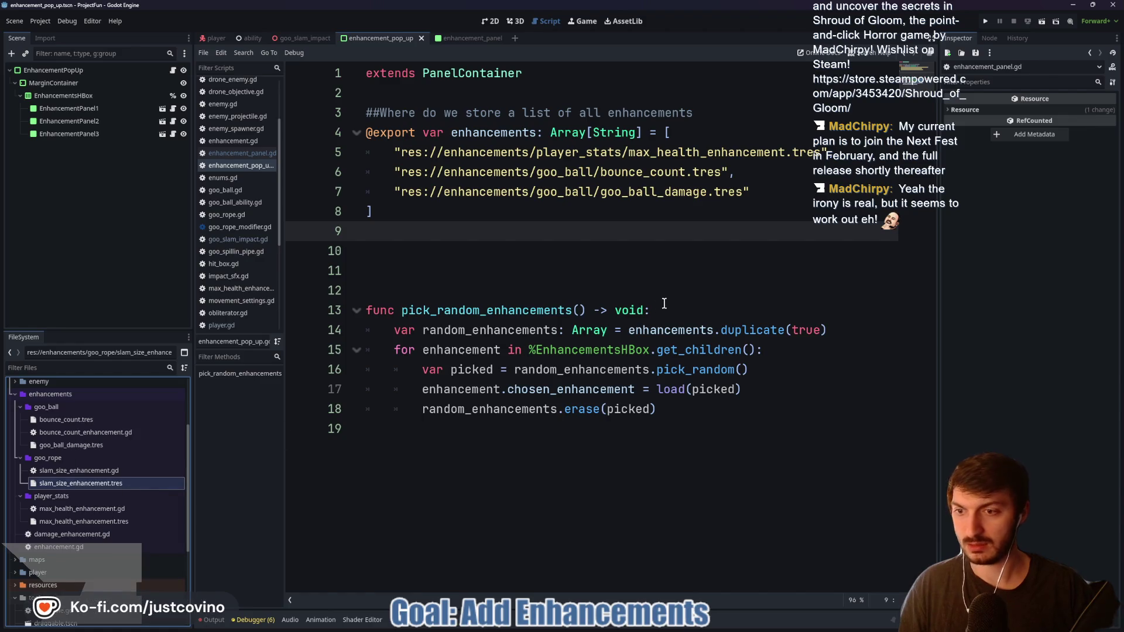
pyautogui.click(755, 192)
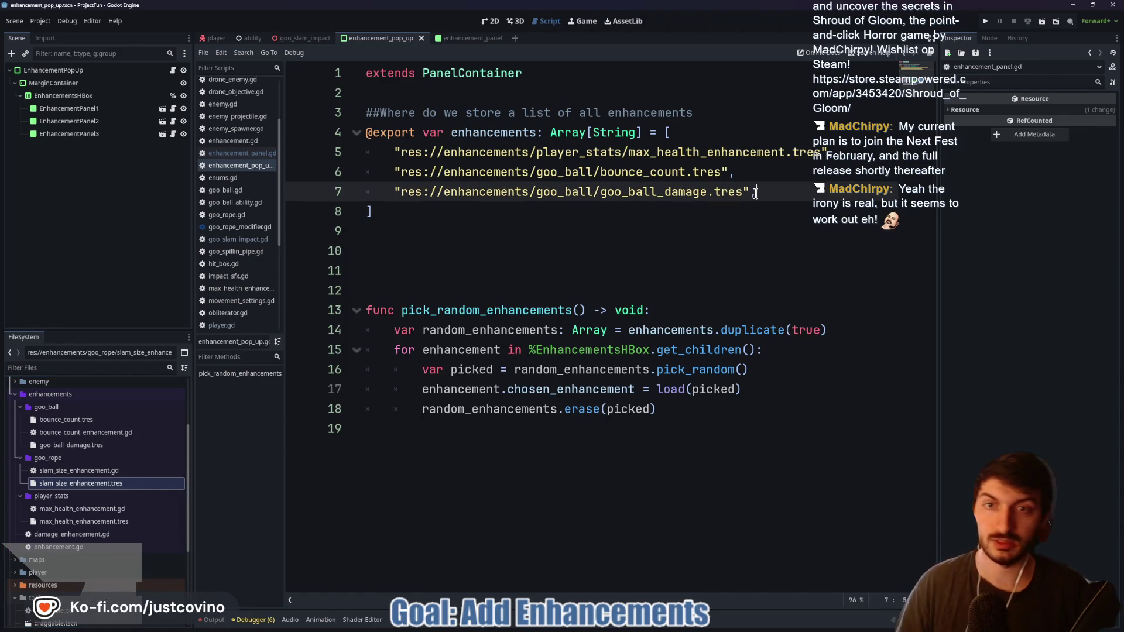
pyautogui.press('Return')
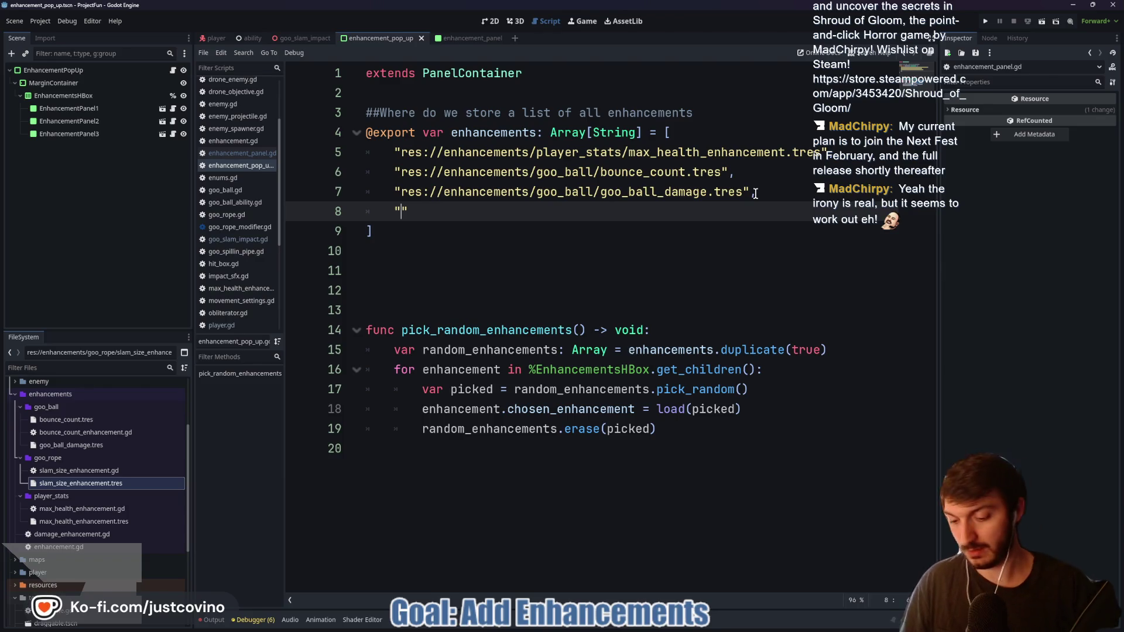
pyautogui.write('res://enhancements/goo_rope/slam_size_enhancement.tres')
pyautogui.click(691, 289)
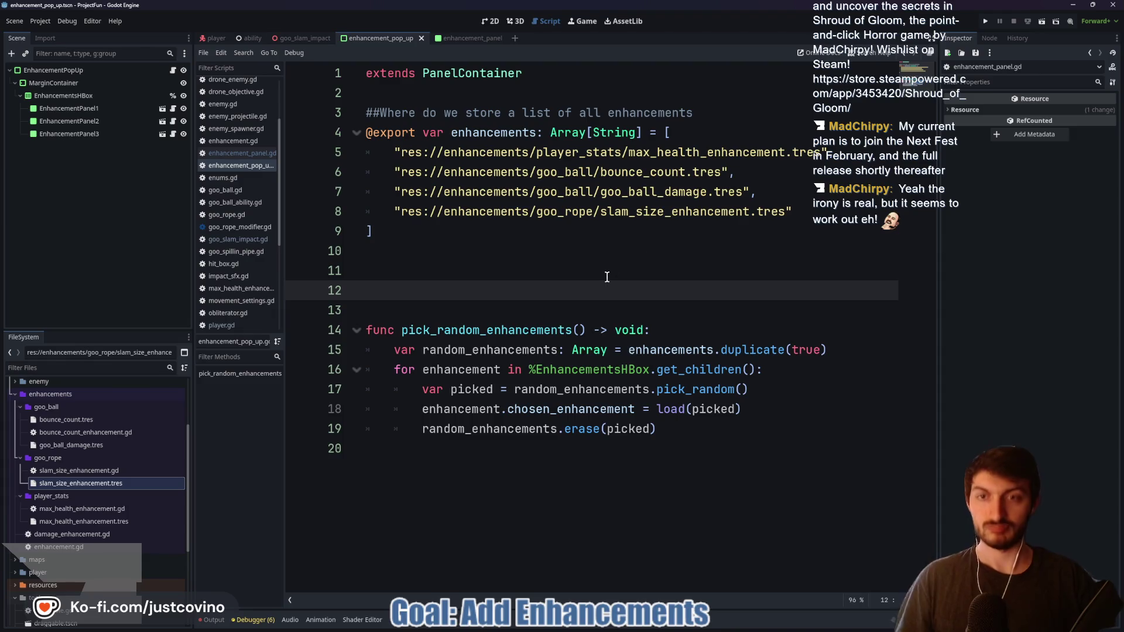
# Step: Run the project to test the new enhancement
pyautogui.click(293, 39)
pyautogui.click(365, 40)
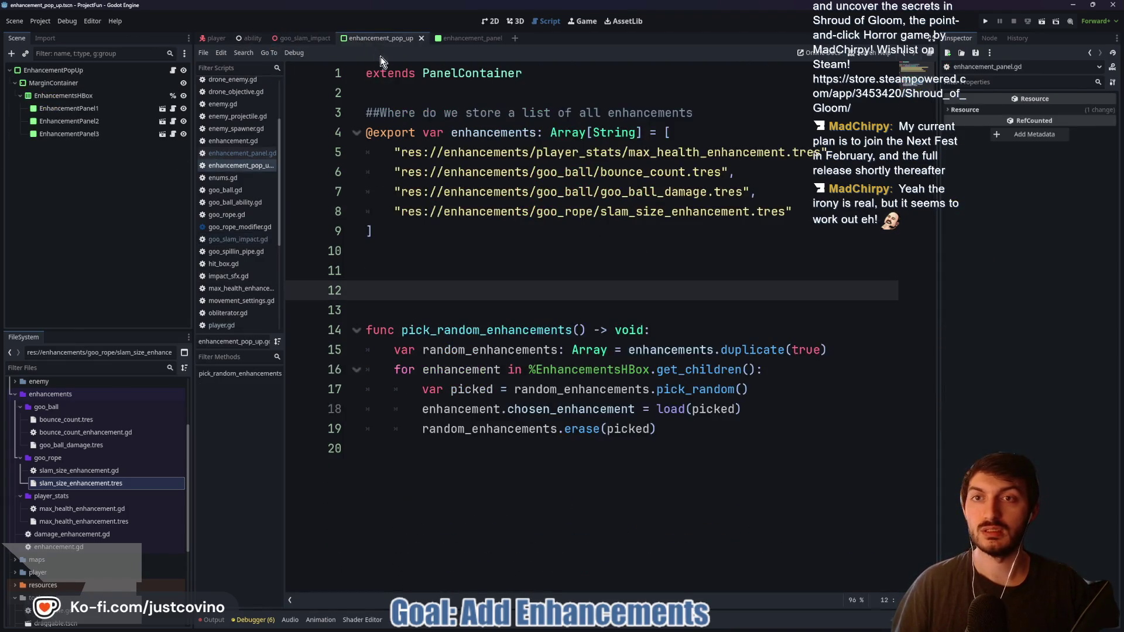
pyautogui.click(985, 22)
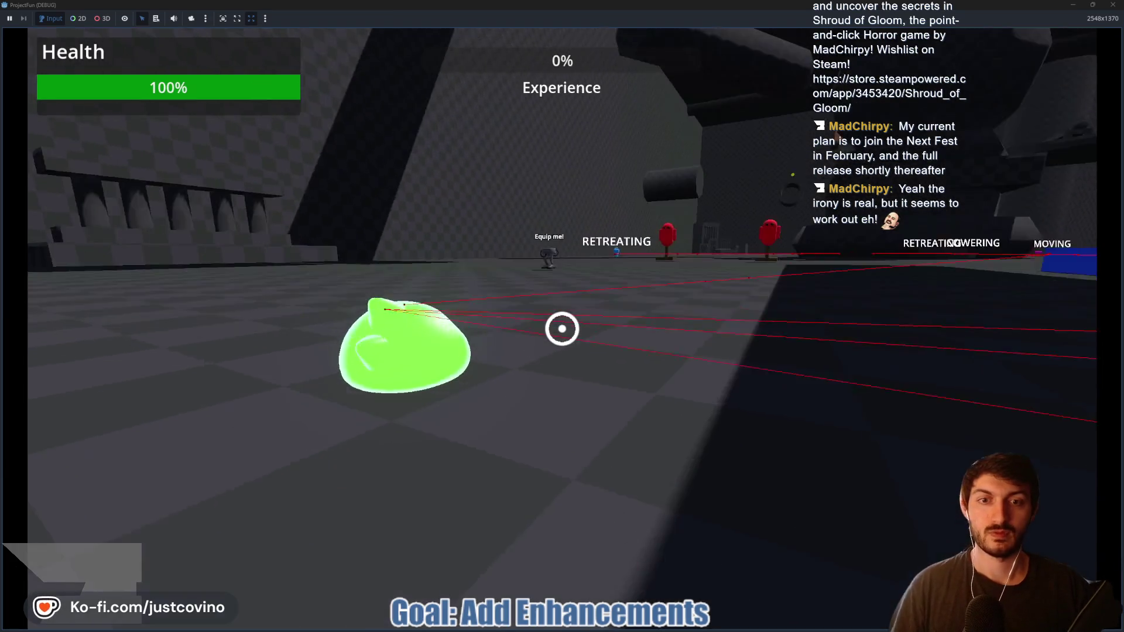
# Step: Walk to and pick up the Equip me robot, then grapple, swing and slam across the arena
pyautogui.press('w')
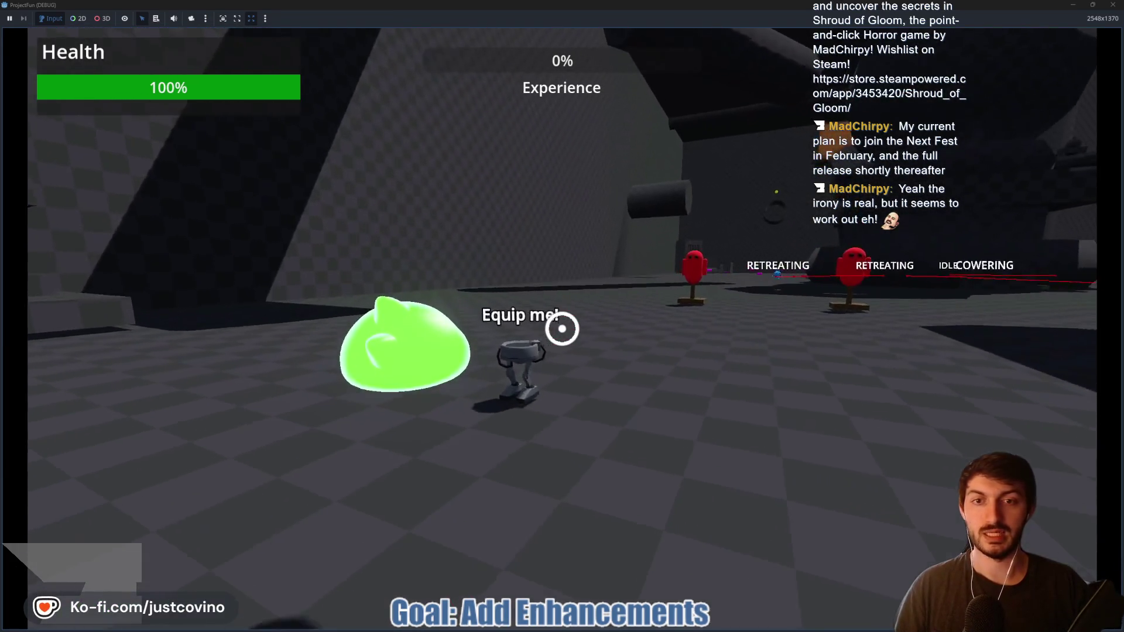
pyautogui.press('e')
pyautogui.click(562, 328)
pyautogui.click(562, 329)
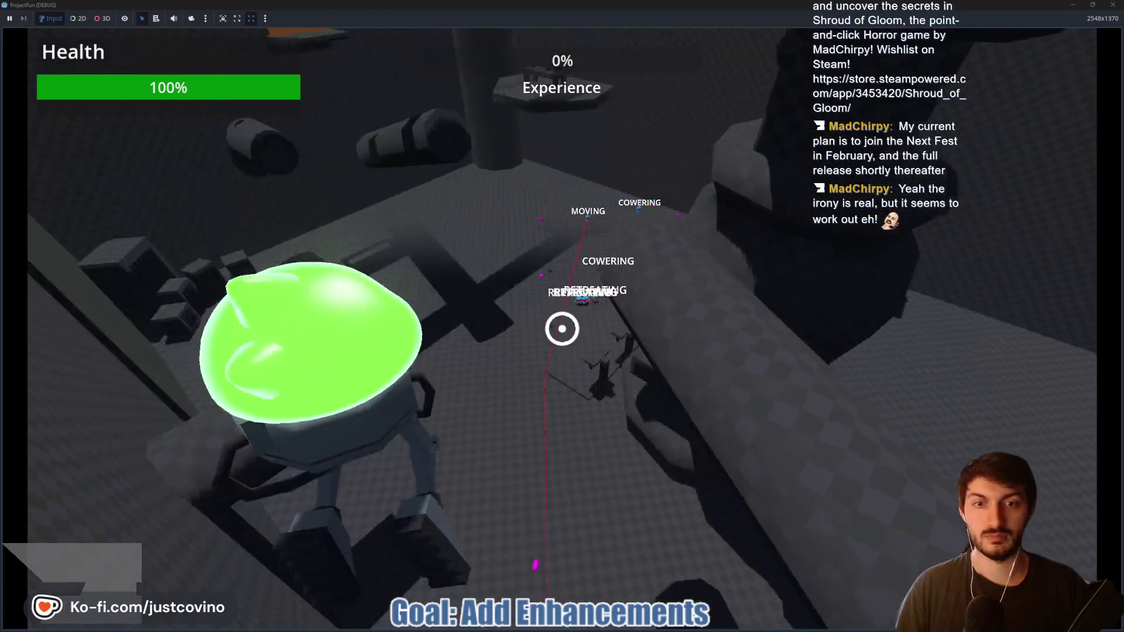
pyautogui.click(562, 328)
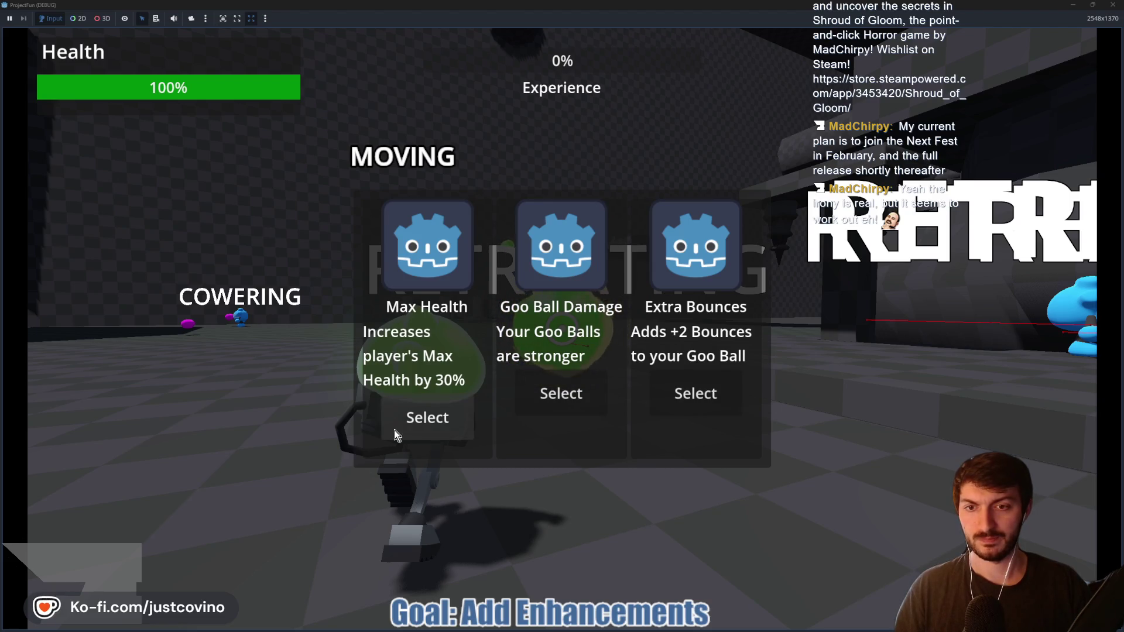
# Step: Pick upgrades from the level-up panels, including Max Health, Goo Slam Size twice and Goo Ball Damage
pyautogui.click(592, 402)
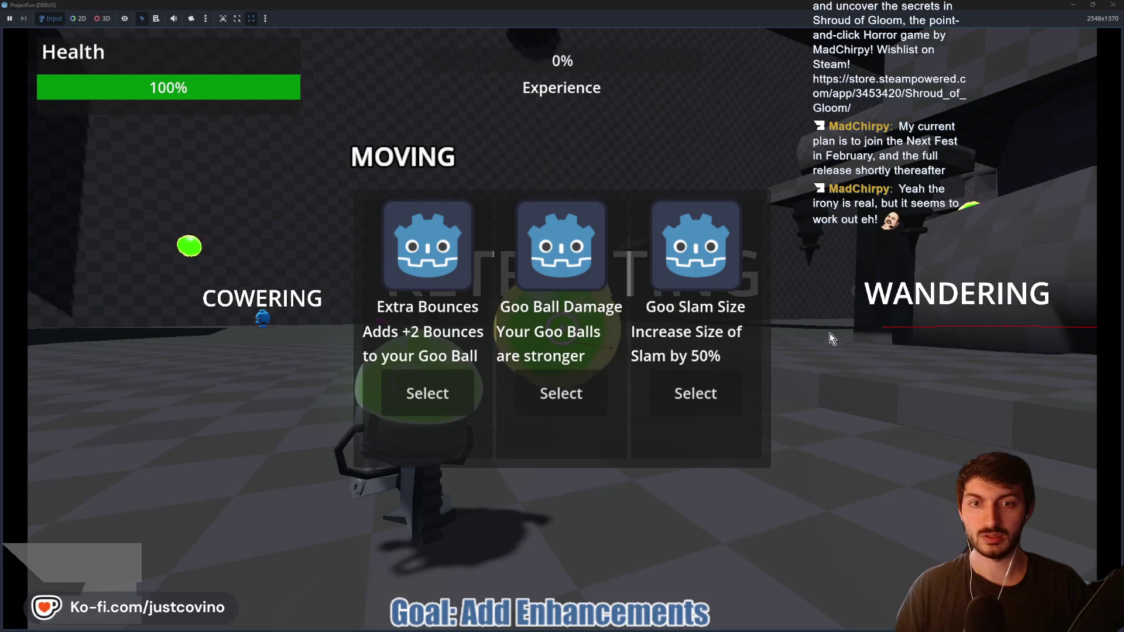
pyautogui.click(724, 391)
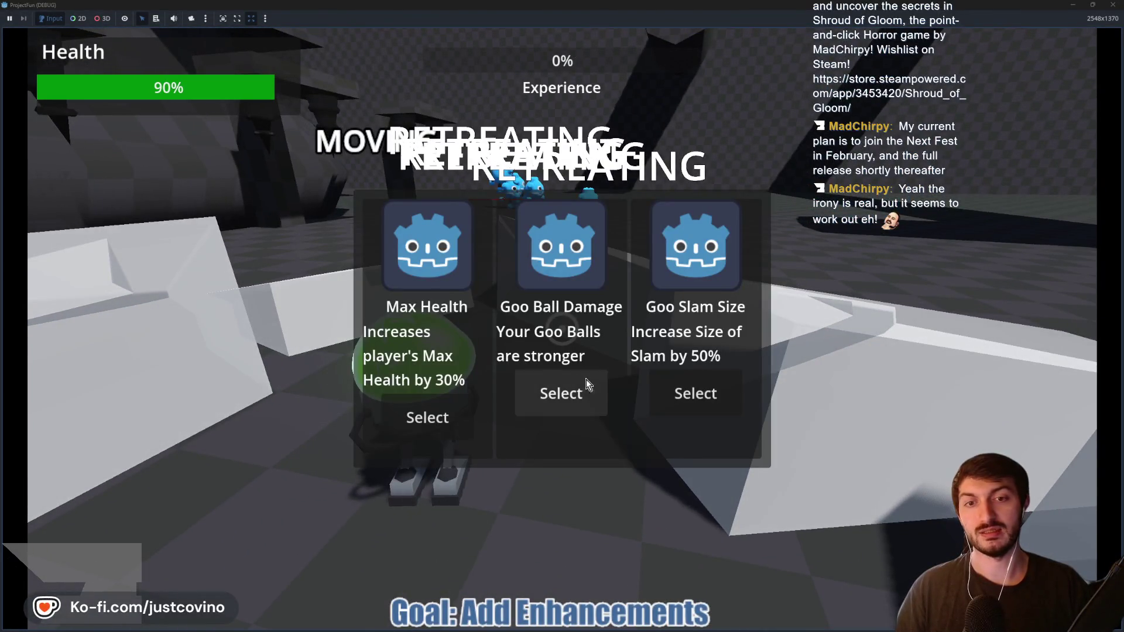
pyautogui.click(691, 393)
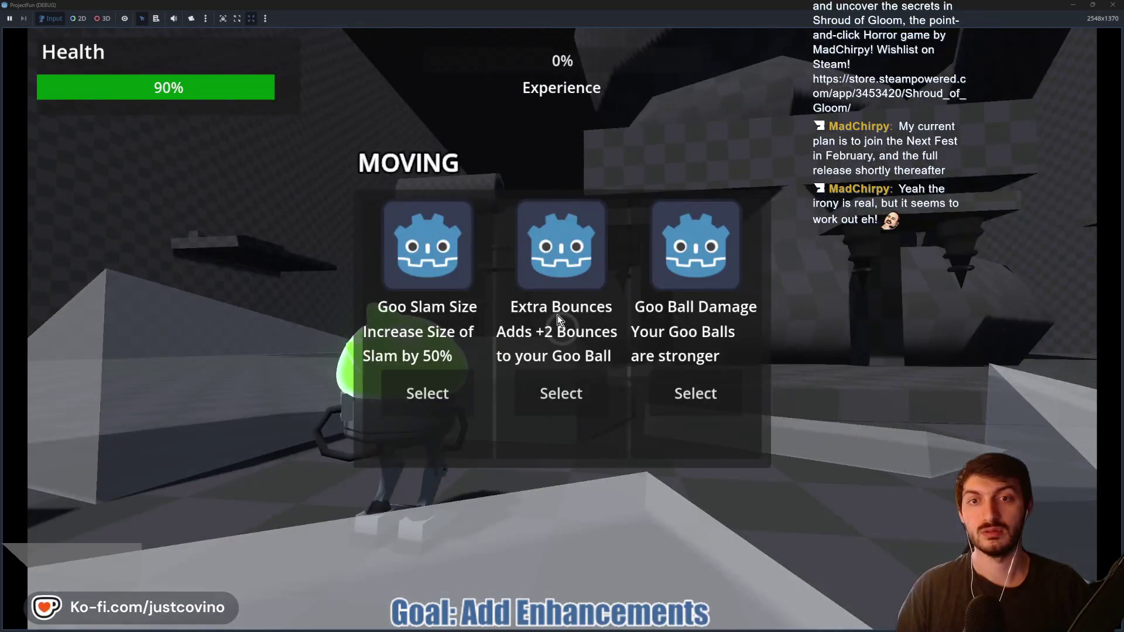
pyautogui.click(445, 391)
pyautogui.click(422, 398)
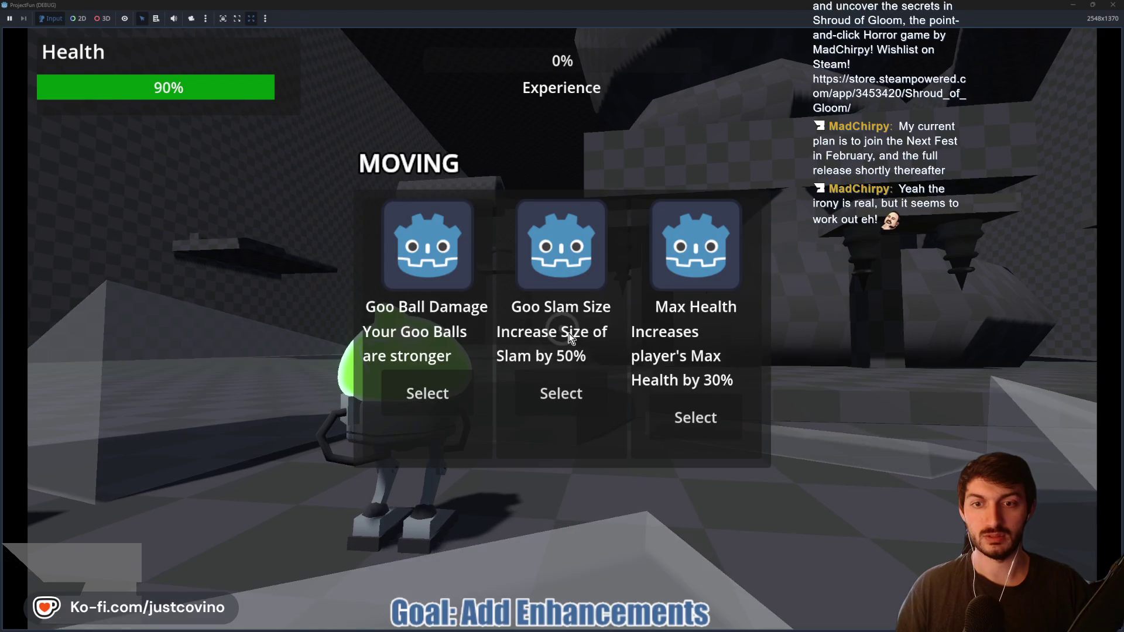
pyautogui.click(422, 398)
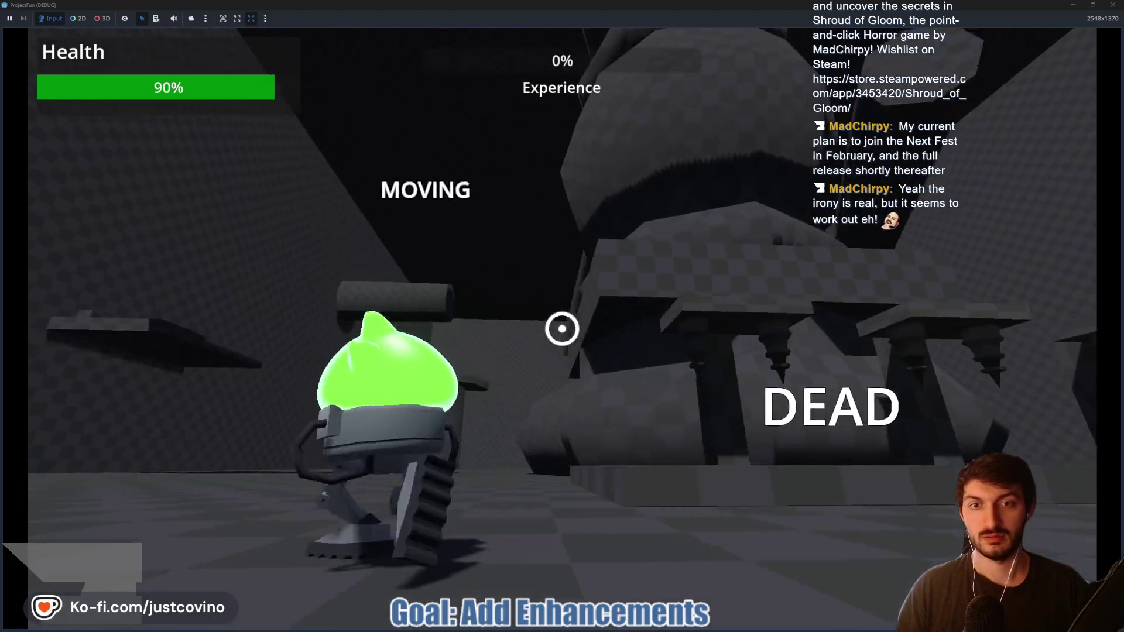
# Step: Test grappling and the bigger slam impact, then stop the game with F8
pyautogui.click(562, 328)
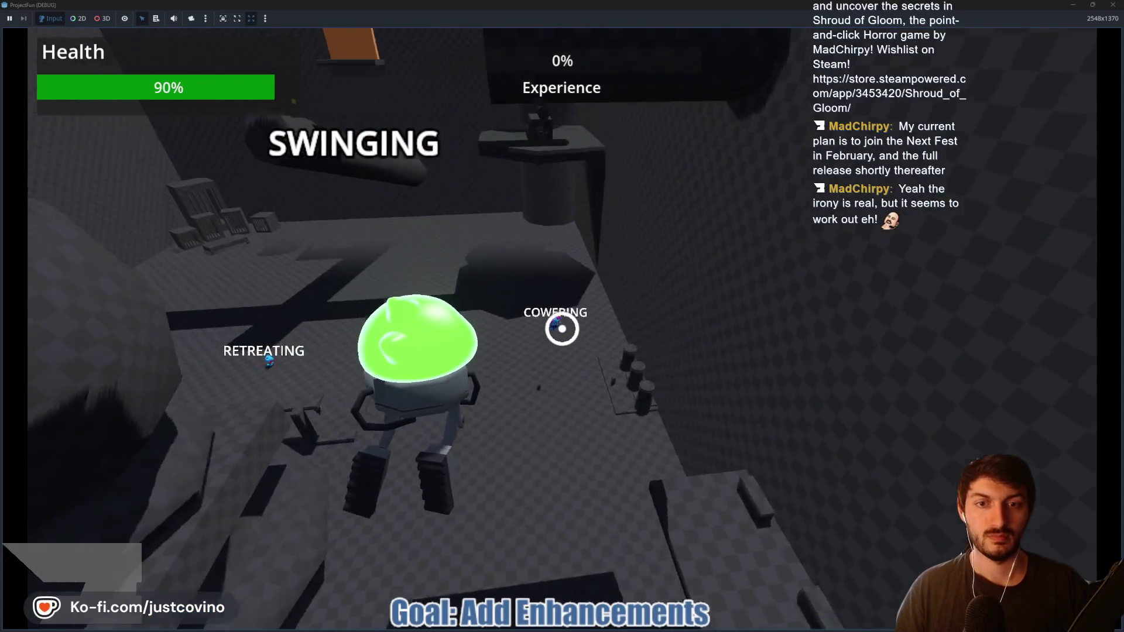
pyautogui.rightClick(561, 328)
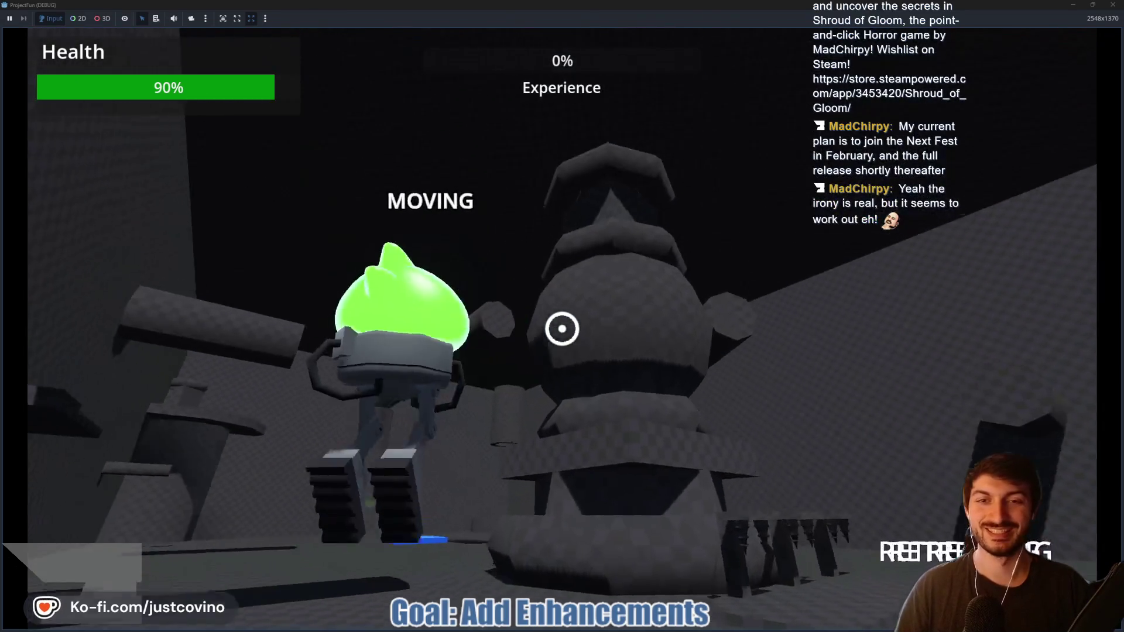
pyautogui.click(562, 328)
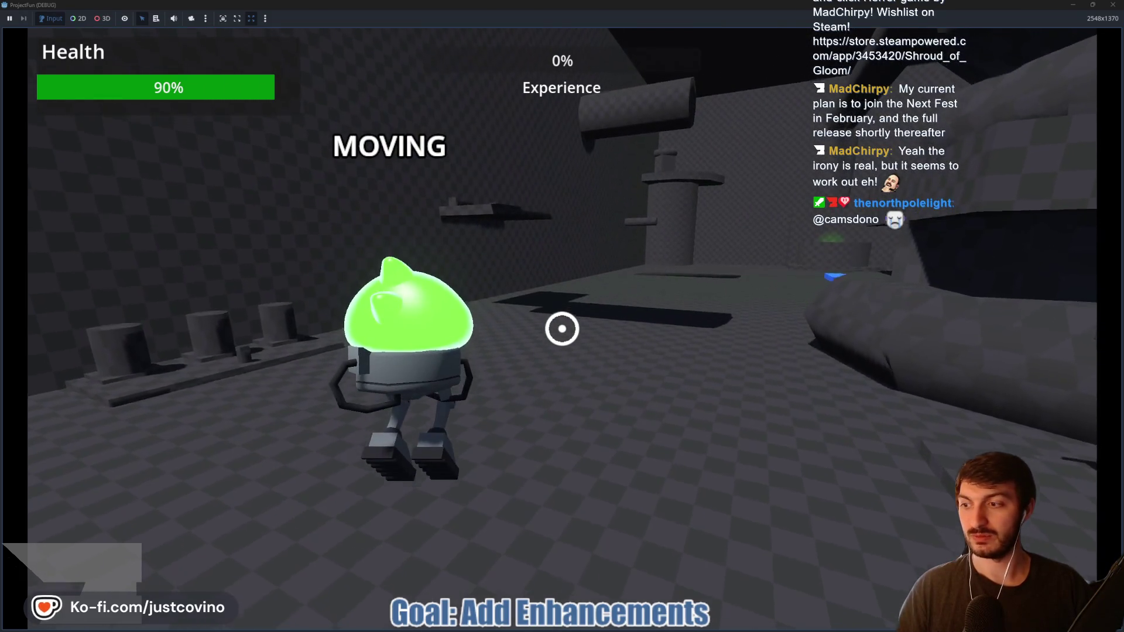
pyautogui.press('F8')
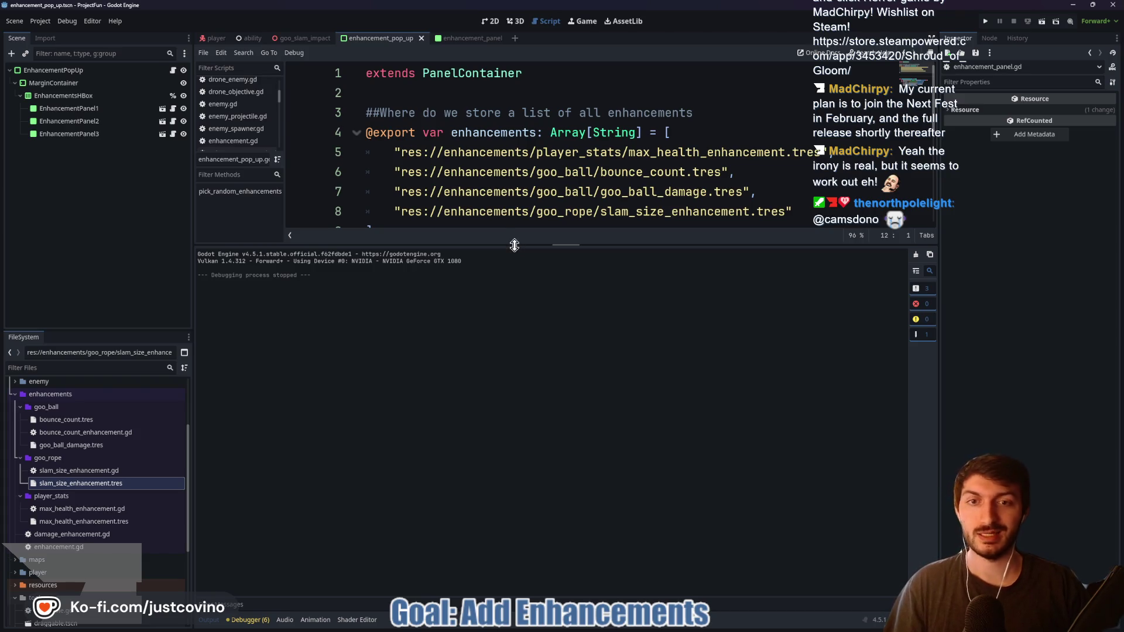
# Step: Shrink the Output panel so lines 1–20 of the script show, and place the caret on line 13
pyautogui.moveTo(516, 246); pyautogui.dragTo(440, 578)
pyautogui.click(482, 311)
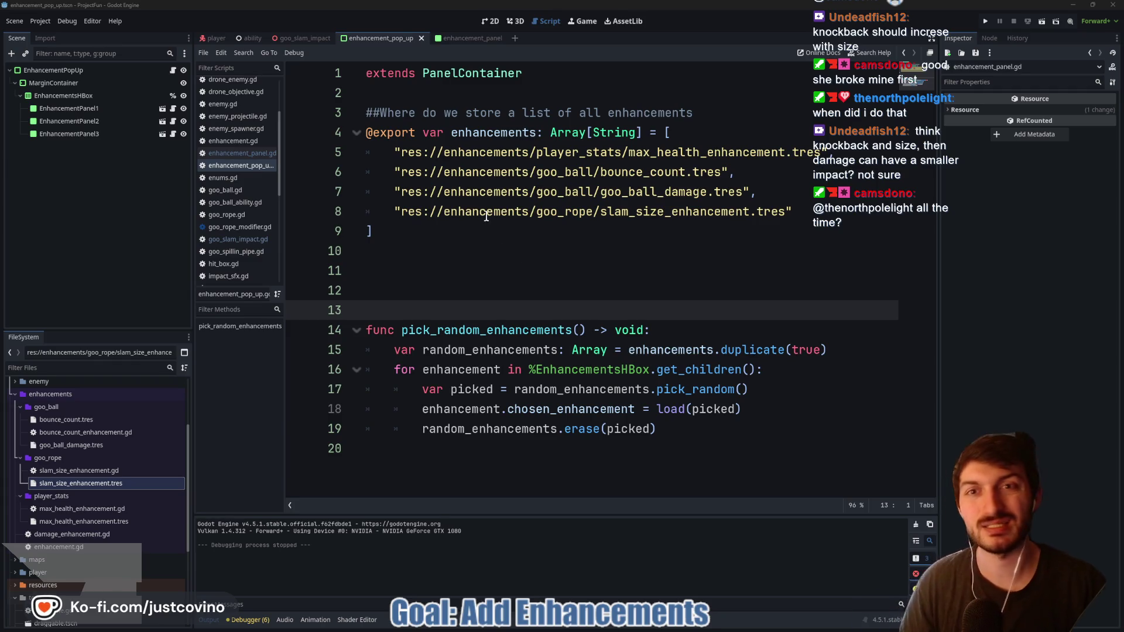
pyautogui.click(303, 38)
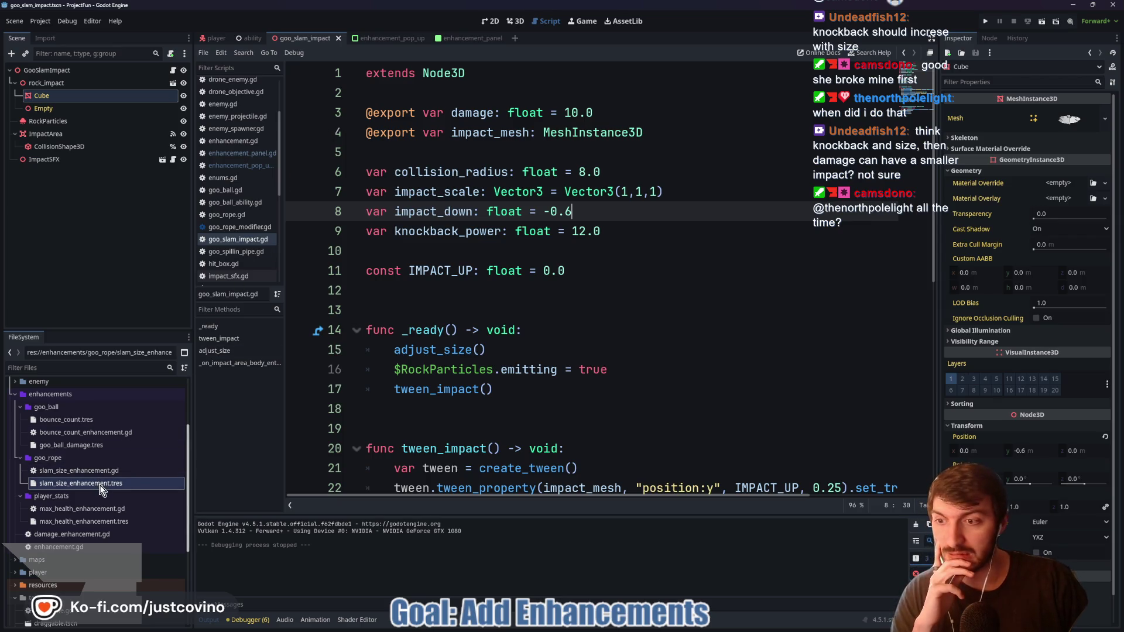
# Step: Check goo_slam_impact.gd's knockback_power variable and its 12.0 value
pyautogui.click(140, 483)
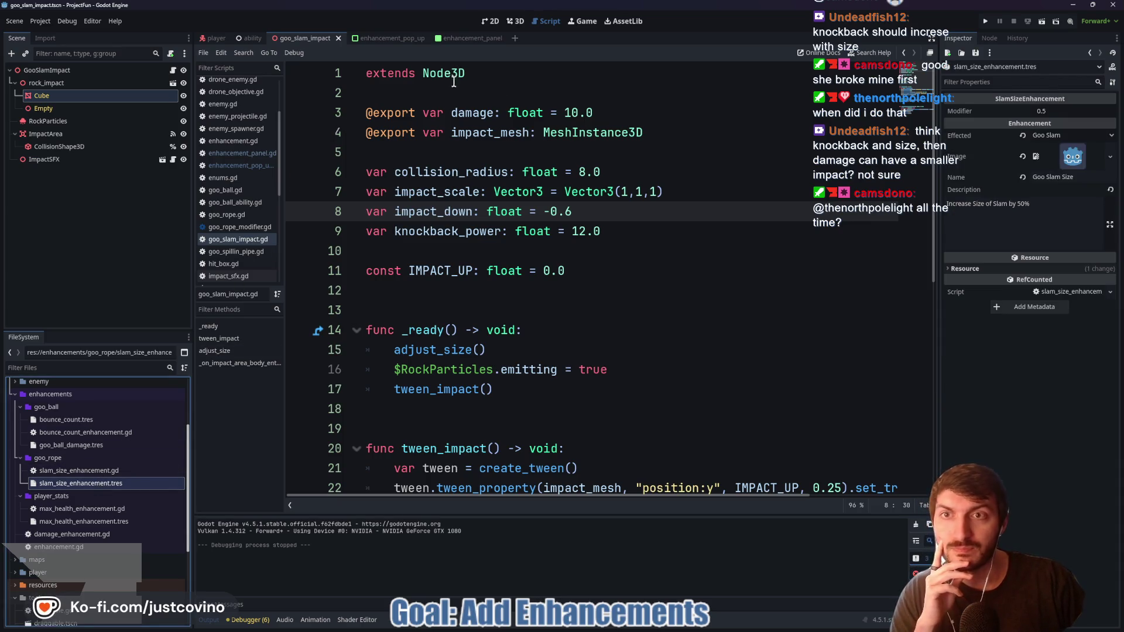
pyautogui.click(564, 290)
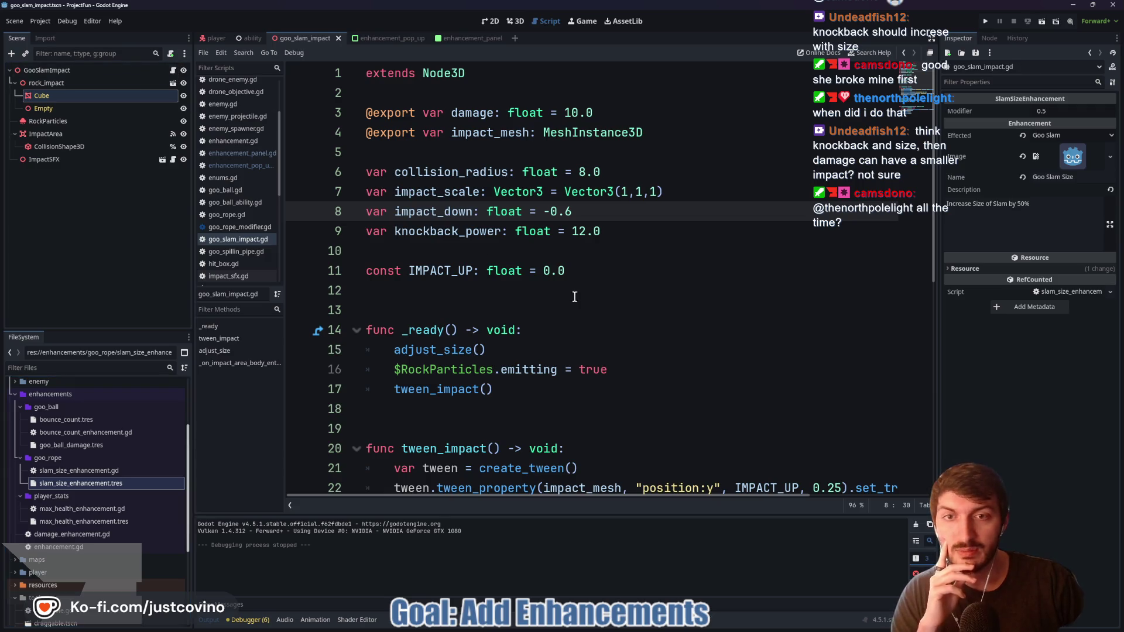
pyautogui.doubleClick(447, 231)
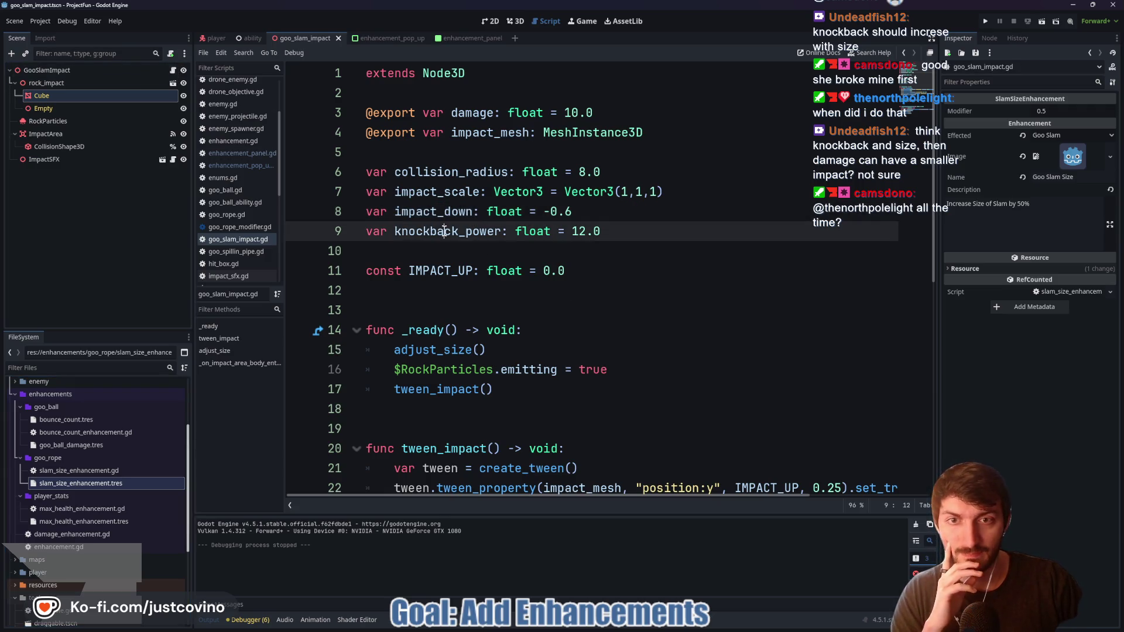
pyautogui.doubleClick(612, 233)
# Step: In player.gd, add the line impact.knockback_power = 12.0 after the impact_scale assignment
pyautogui.click(214, 38)
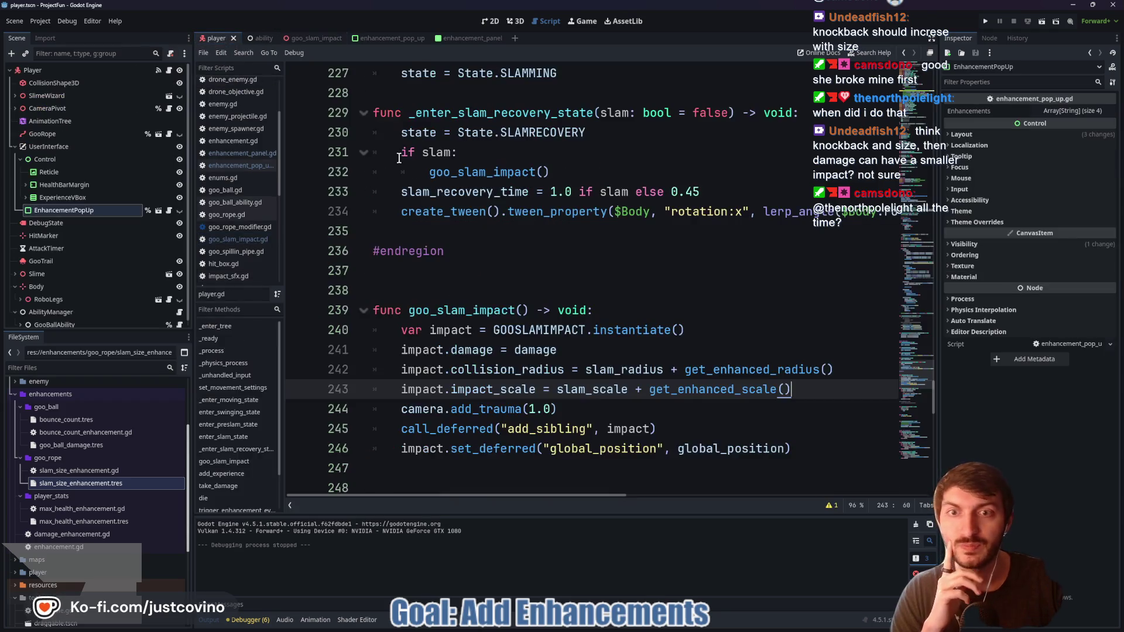
pyautogui.press('Return')
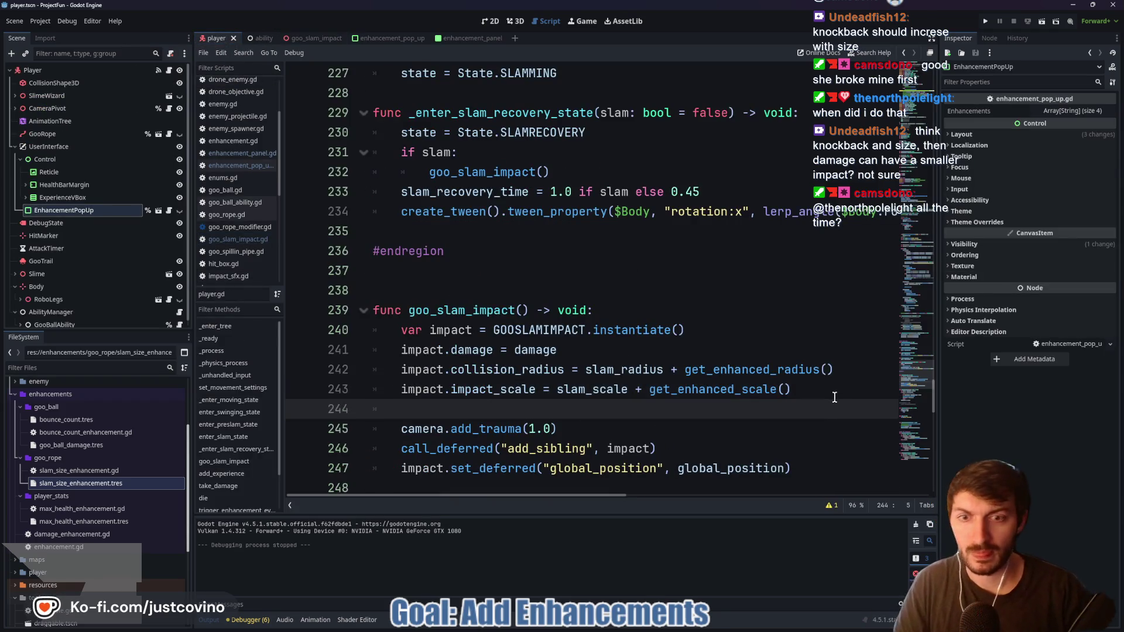
pyautogui.write('pact.knoc')
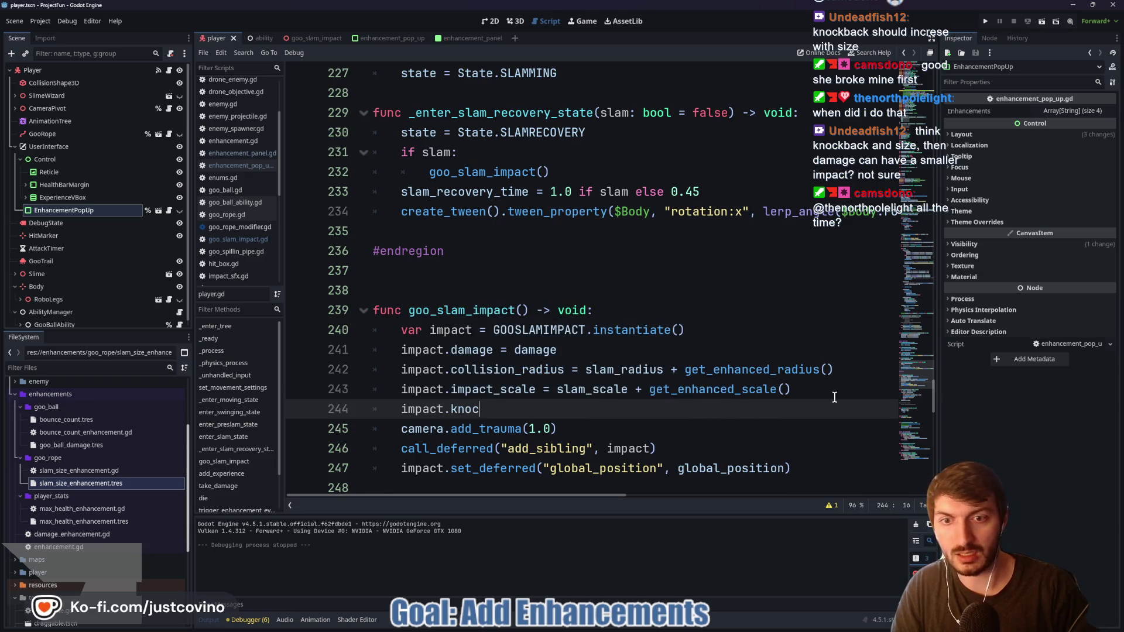
pyautogui.write('kback')
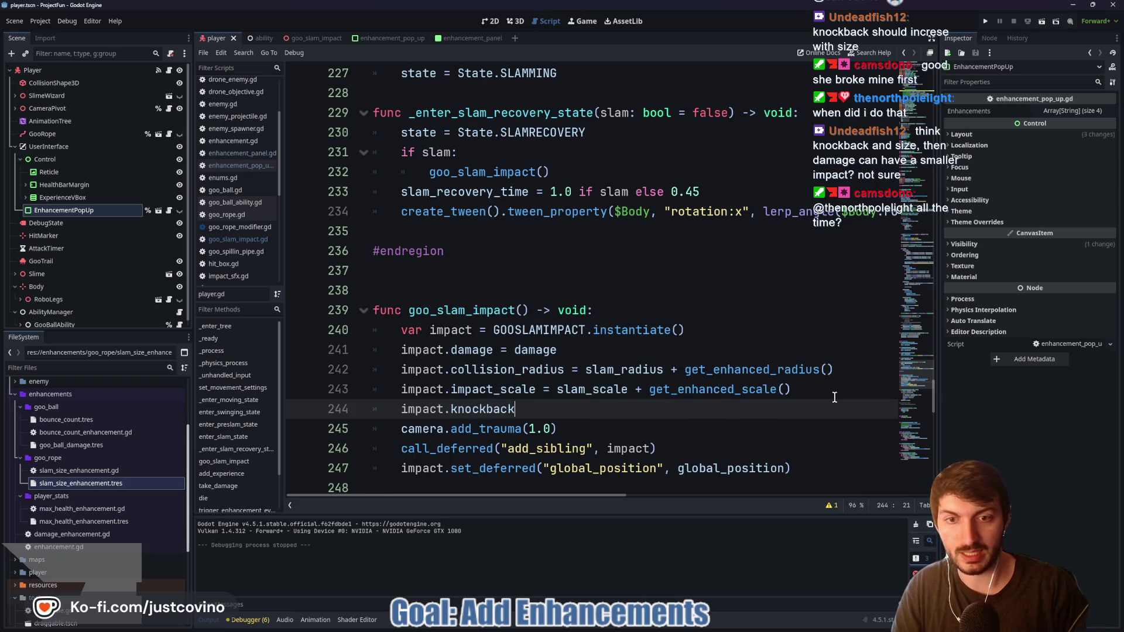
pyautogui.write('_power ')
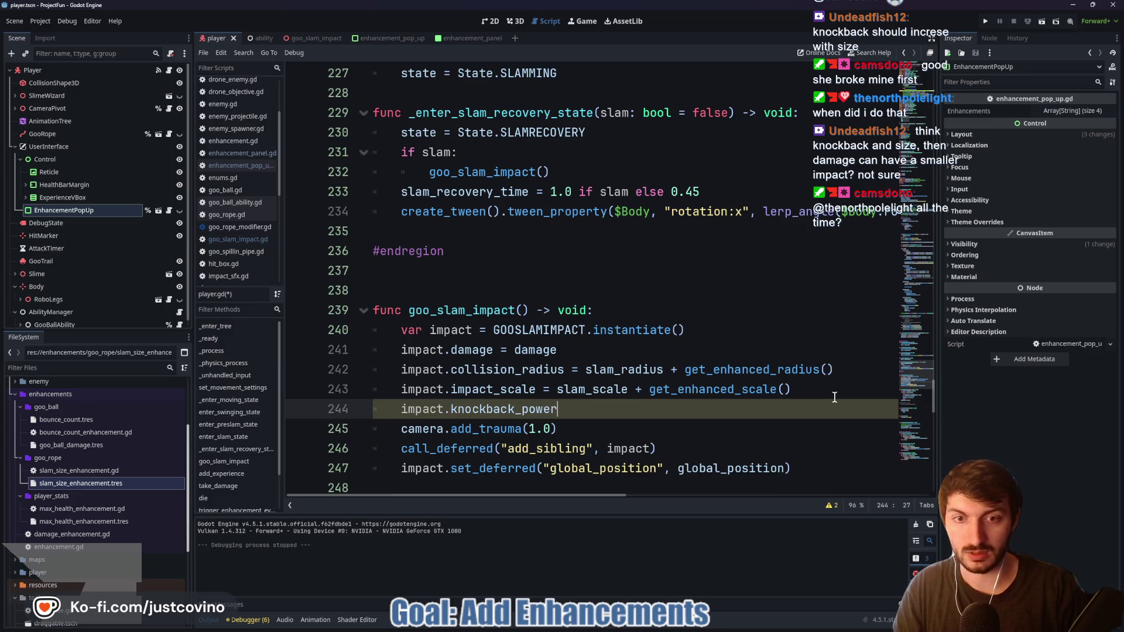
pyautogui.write('= 12.0')
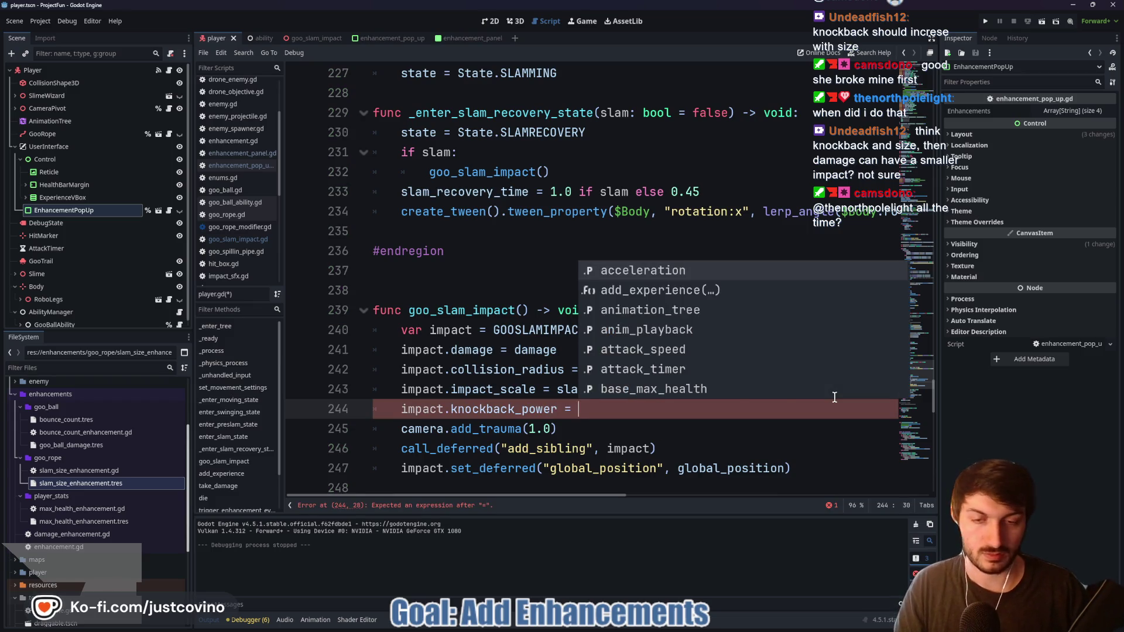
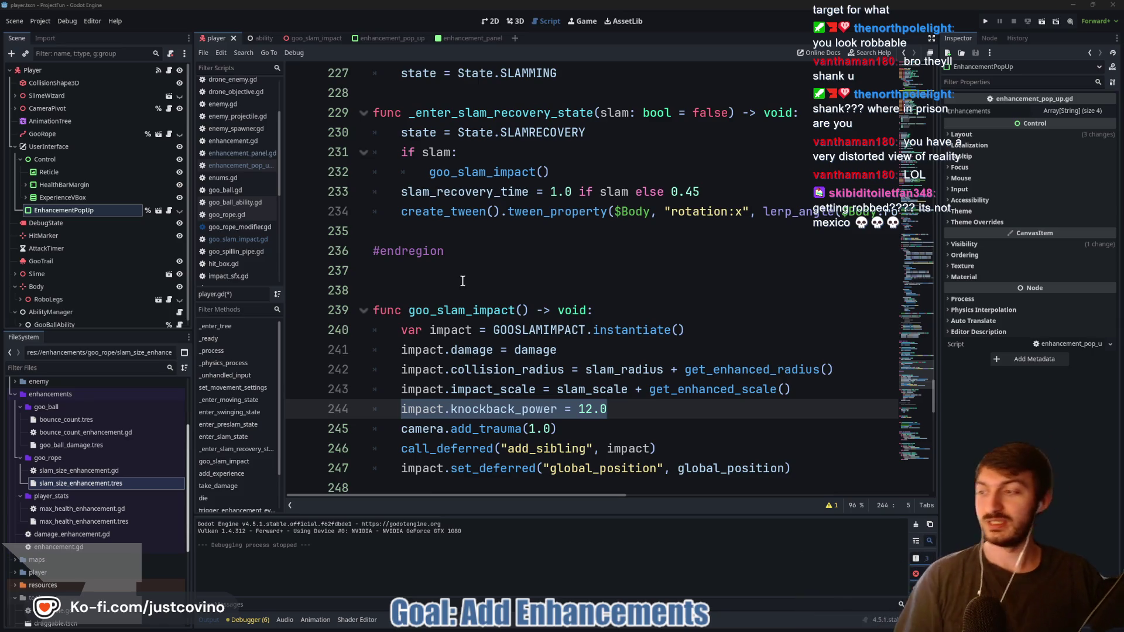
# Step: Save player.gd with the enhanced radius and scale slam edits, then review blank lines 237–238
pyautogui.click(440, 282)
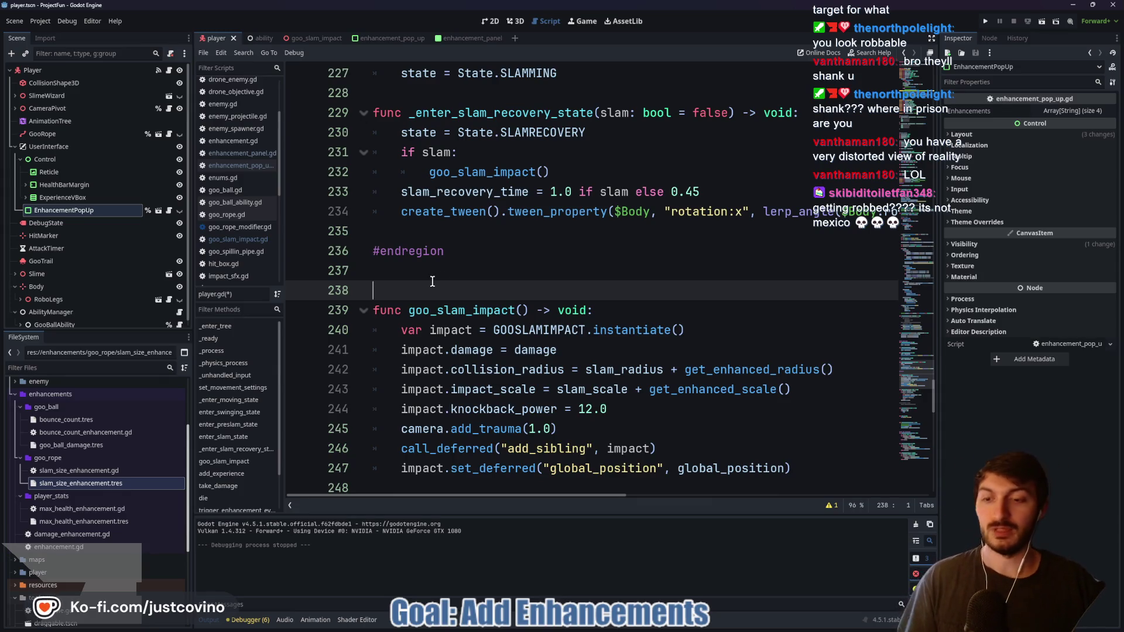
pyautogui.hotkey('ctrl', 's')
pyautogui.click(431, 279)
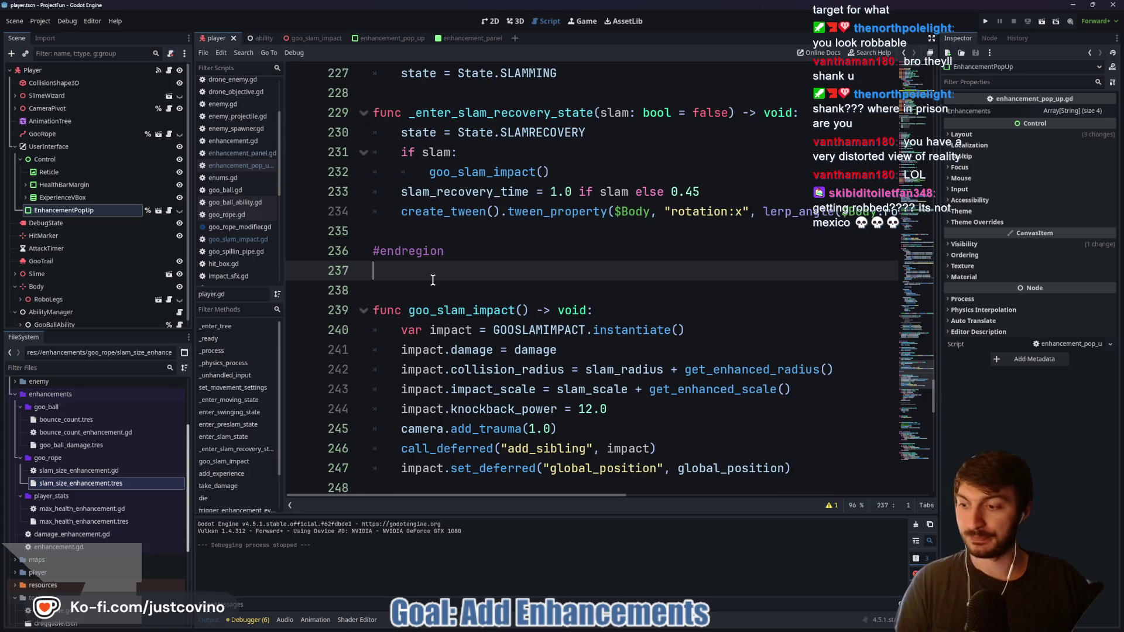
pyautogui.click(435, 287)
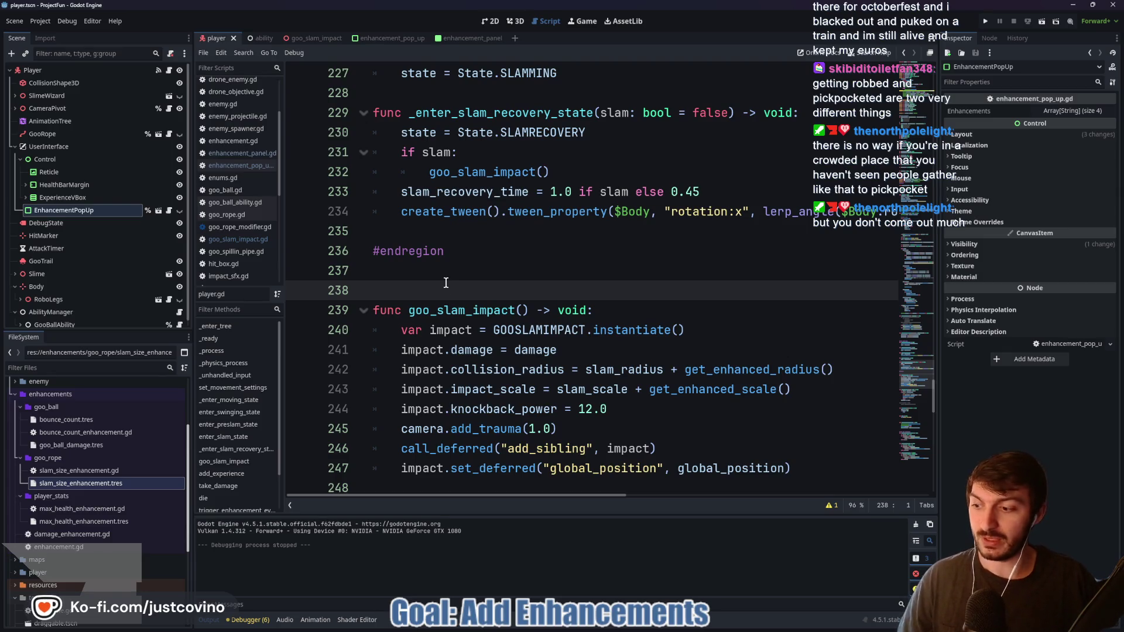
pyautogui.click(445, 281)
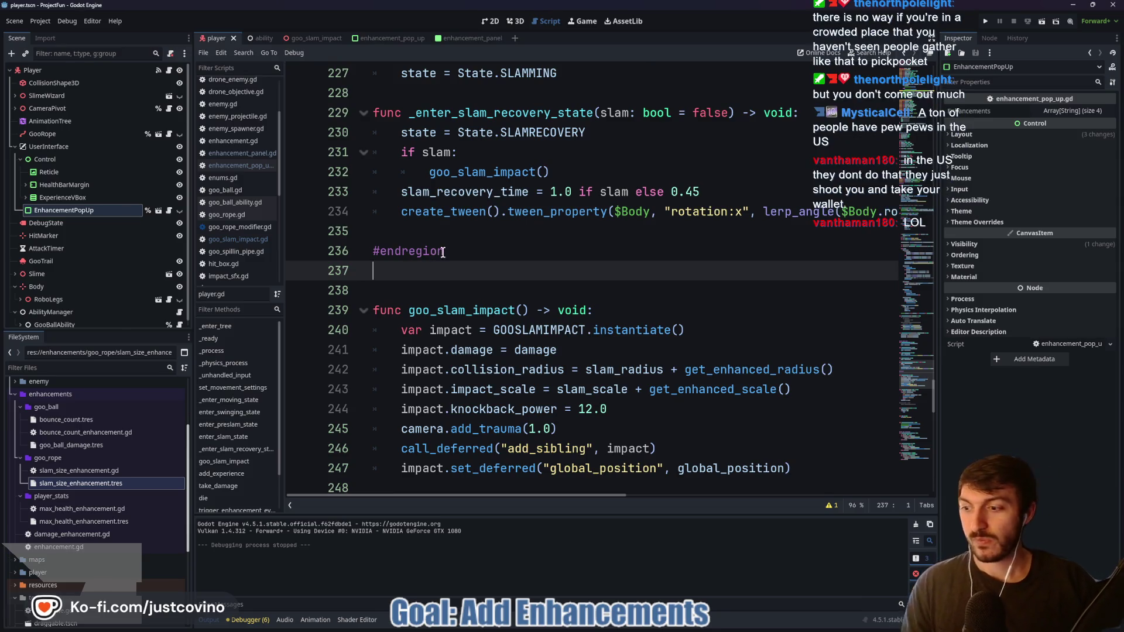
pyautogui.click(480, 287)
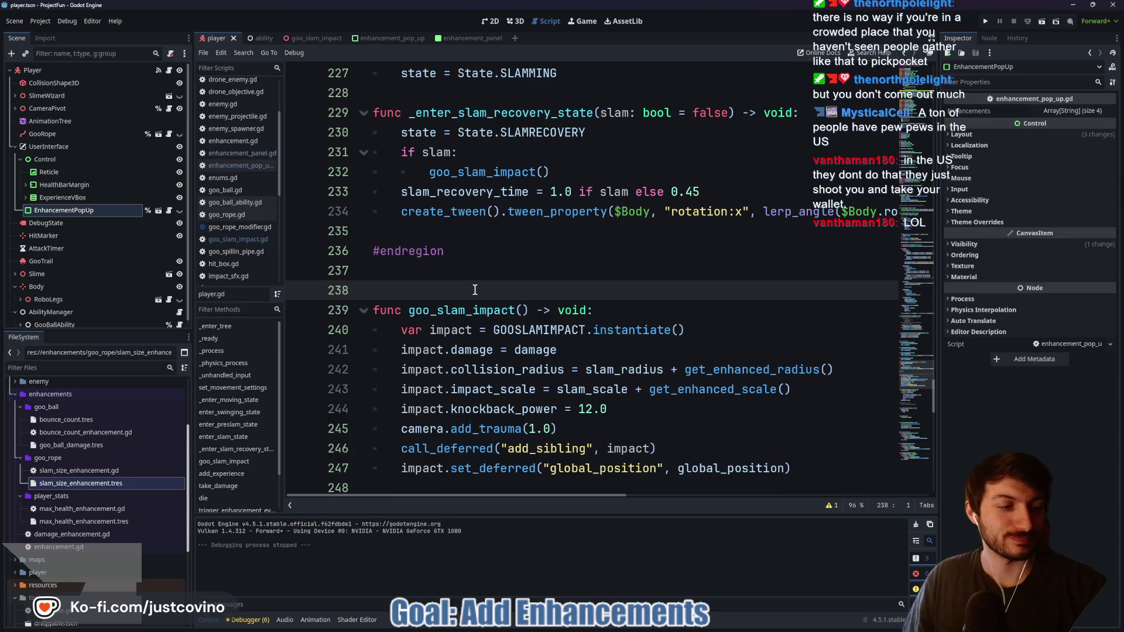
pyautogui.click(477, 275)
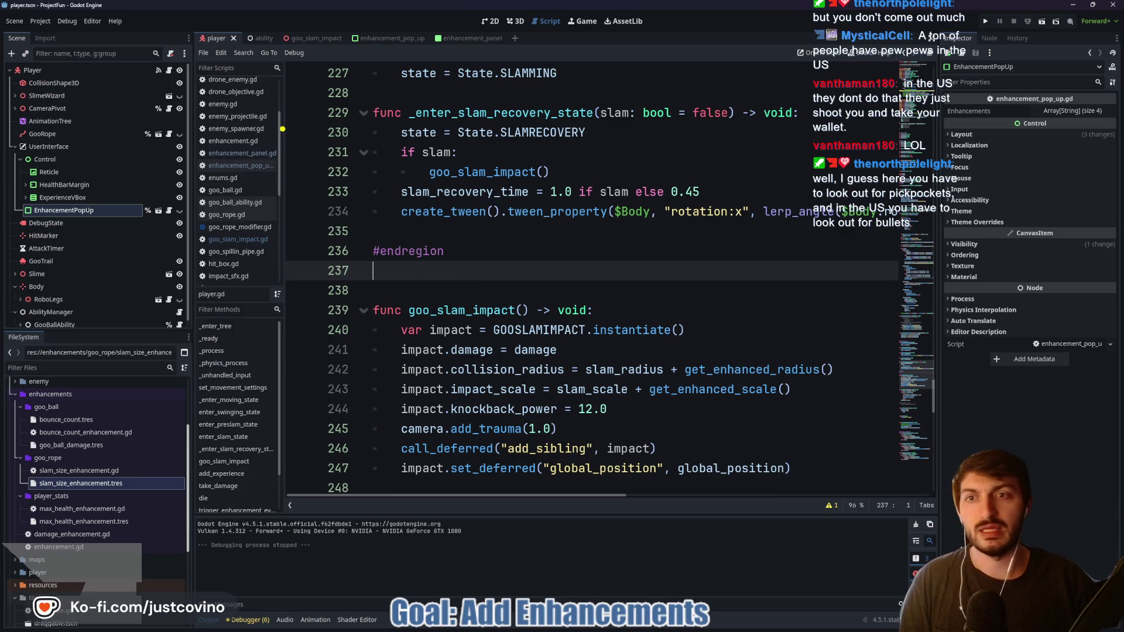
pyautogui.moveTo(287, 111)
pyautogui.mouseDown()
pyautogui.moveTo(390, 427)
pyautogui.moveTo(396, 499)
pyautogui.mouseUp()
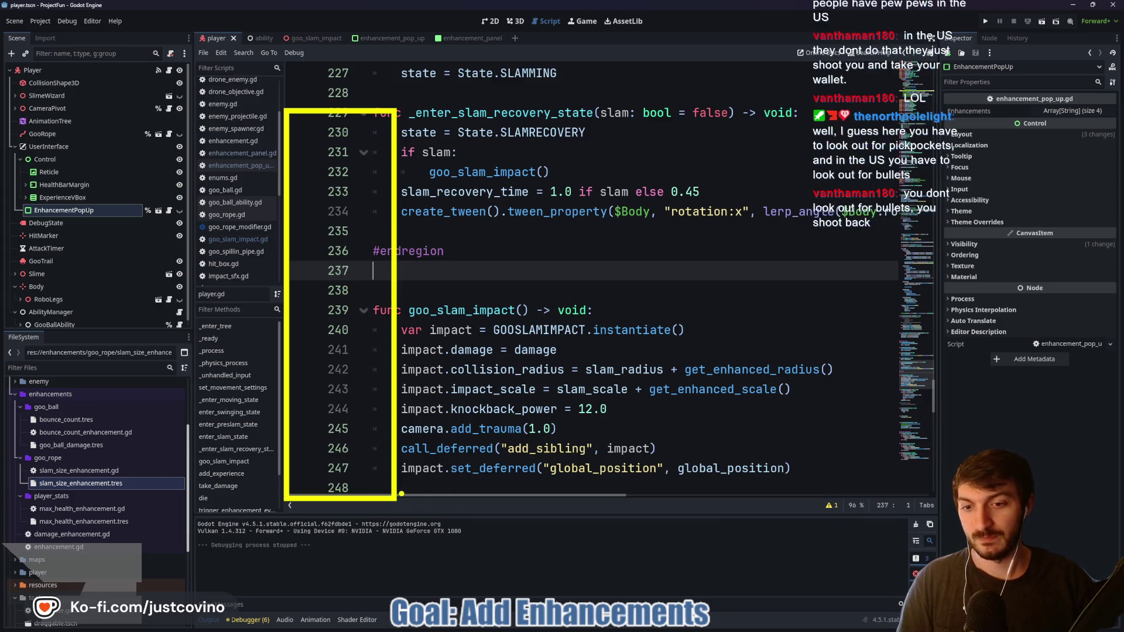
pyautogui.moveTo(426, 500); pyautogui.dragTo(427, 500)
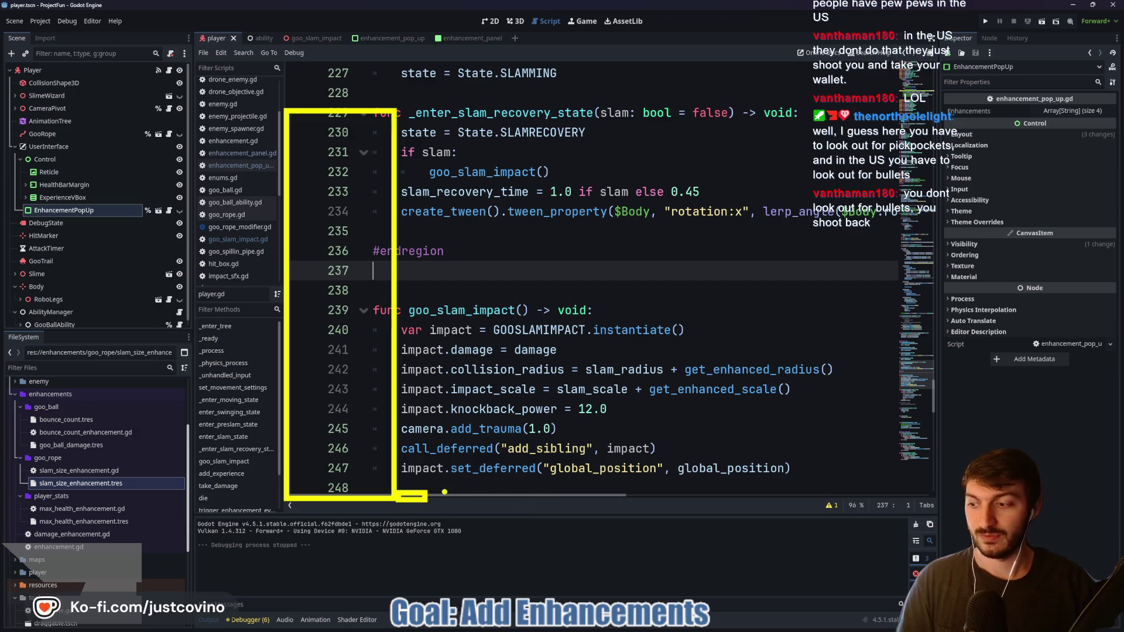
pyautogui.press('e')
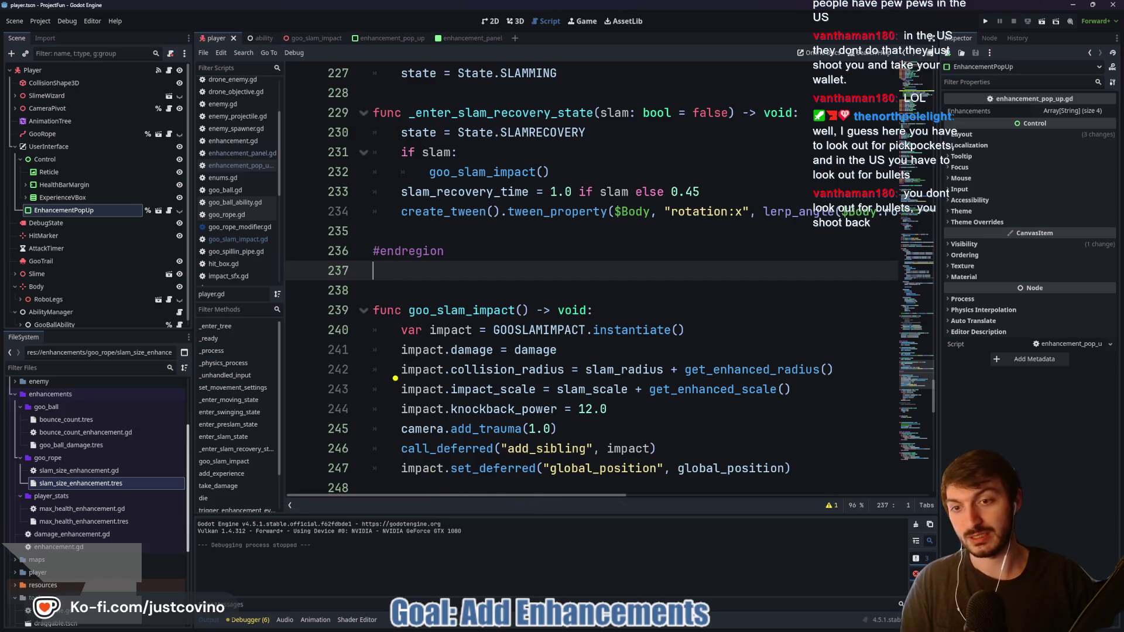
pyautogui.moveTo(296, 57); pyautogui.dragTo(445, 536)
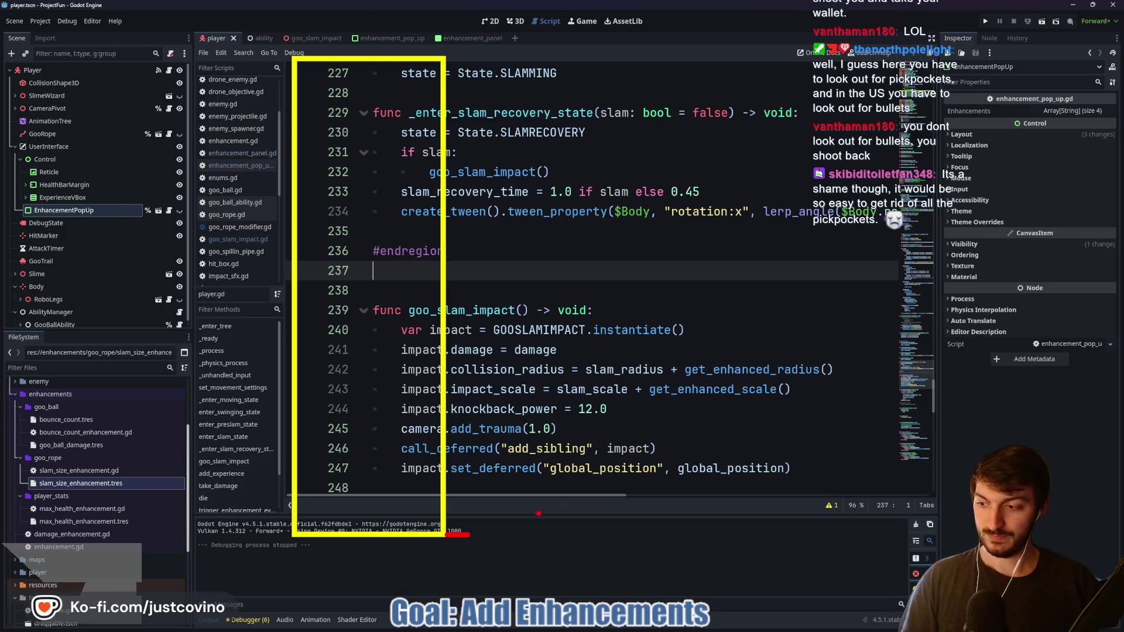
pyautogui.moveTo(446, 535); pyautogui.dragTo(504, 535)
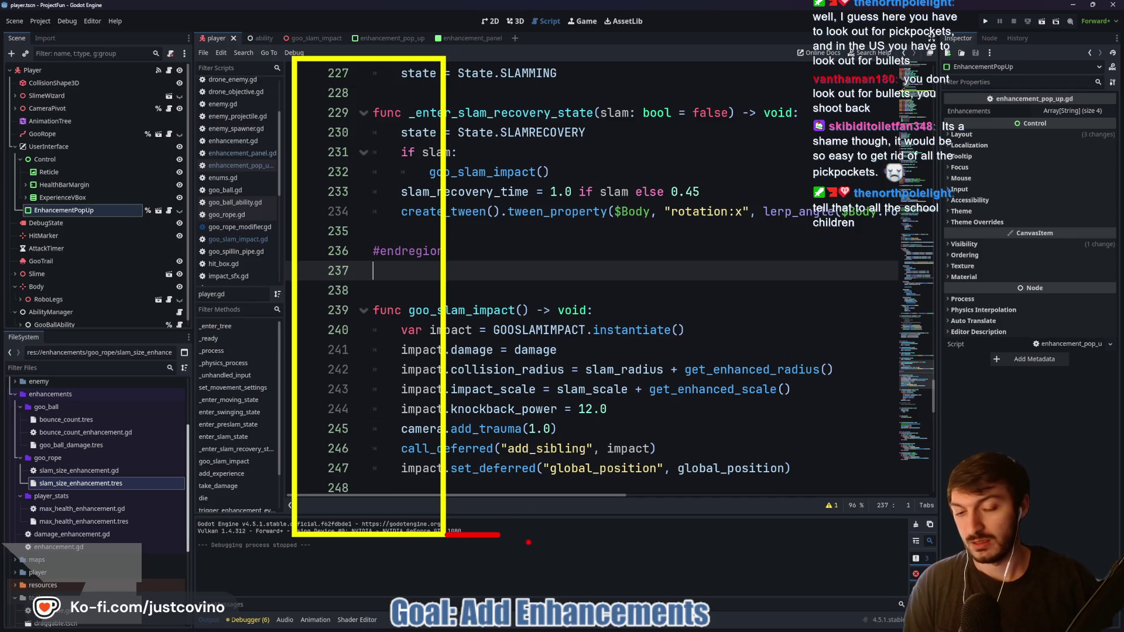
pyautogui.moveTo(532, 541)
pyautogui.mouseDown()
pyautogui.moveTo(522, 572)
pyautogui.moveTo(588, 590)
pyautogui.mouseUp()
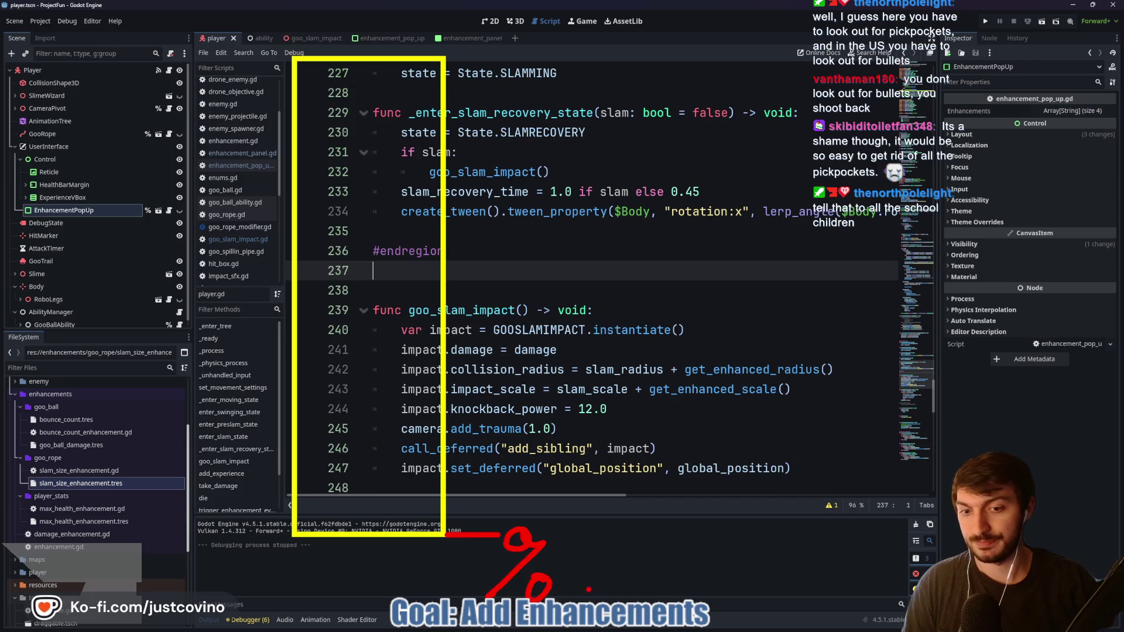
pyautogui.press('Escape')
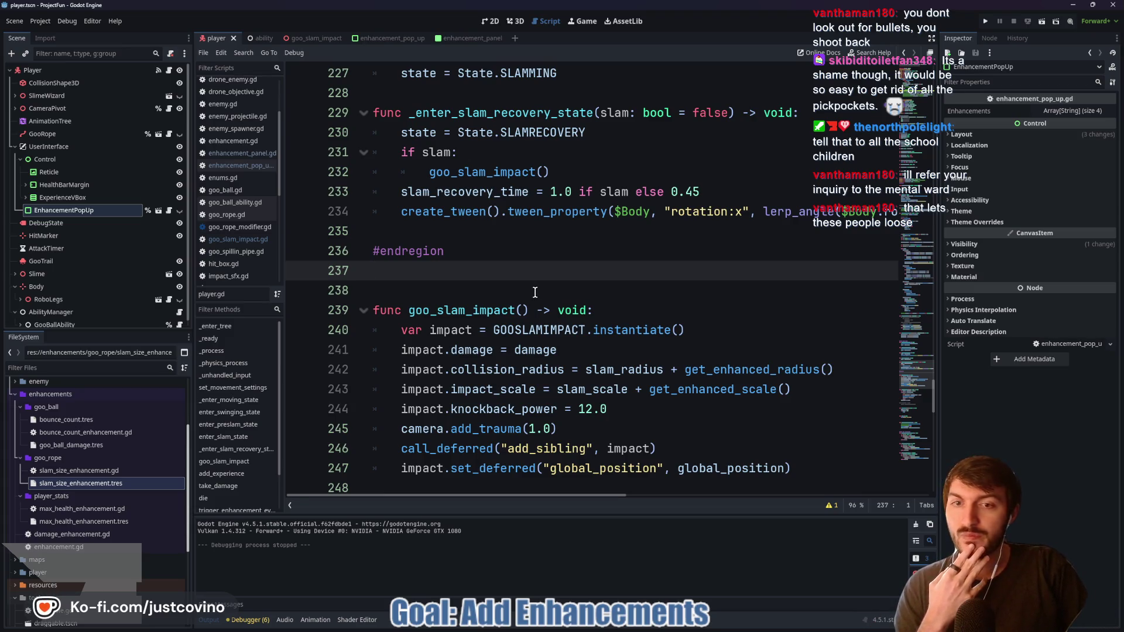
pyautogui.scroll(-4, 539, 290)
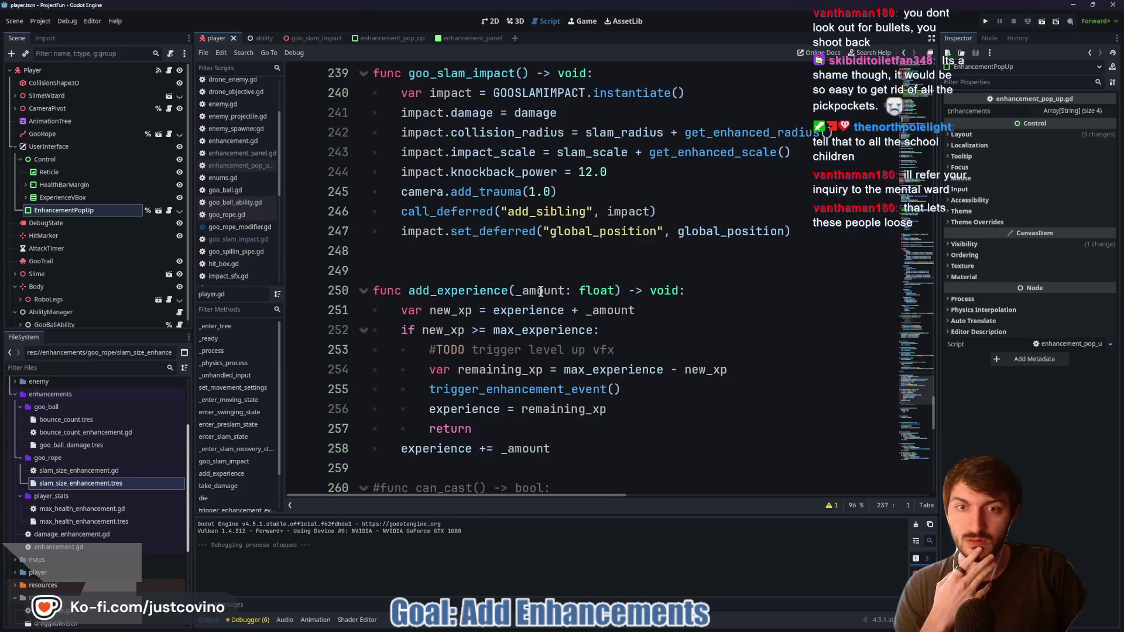
# Step: Replace the fixed 12.0 knockback value on line 244 with slam_knockback_power
pyautogui.scroll(1, 540, 290)
pyautogui.click(584, 231)
pyautogui.click(579, 231)
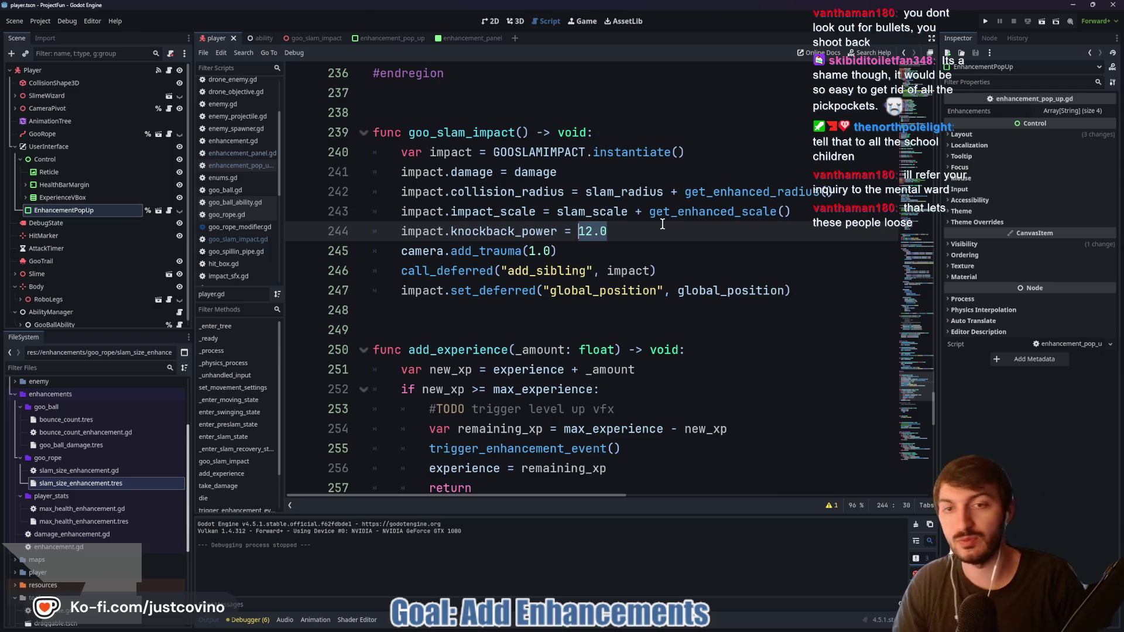
pyautogui.write('slam_knoc')
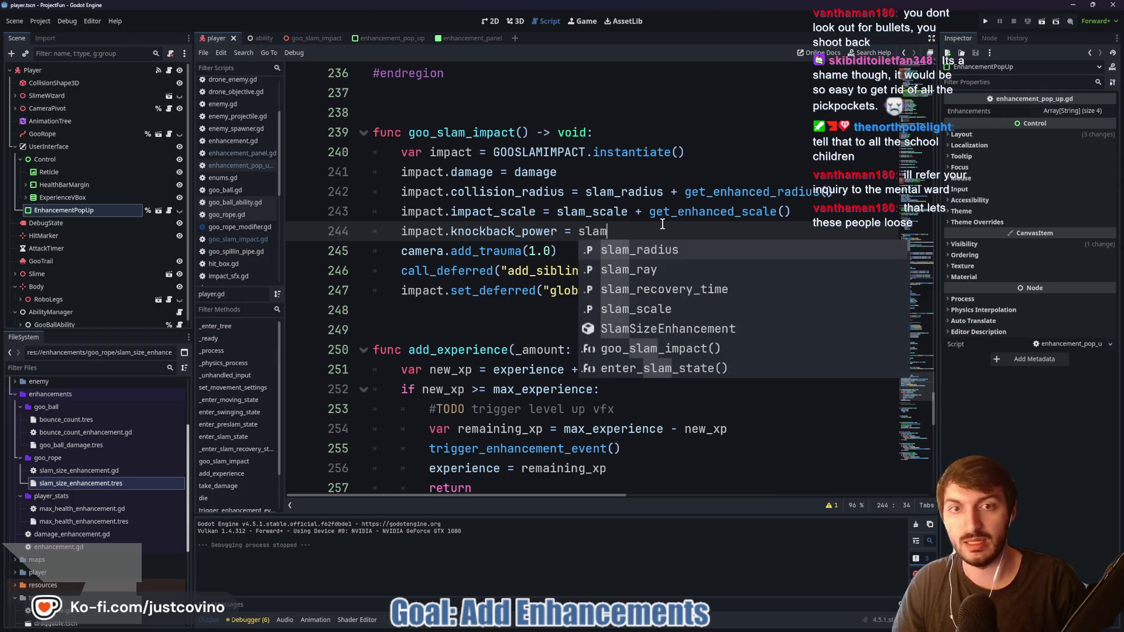
pyautogui.write('kback_power')
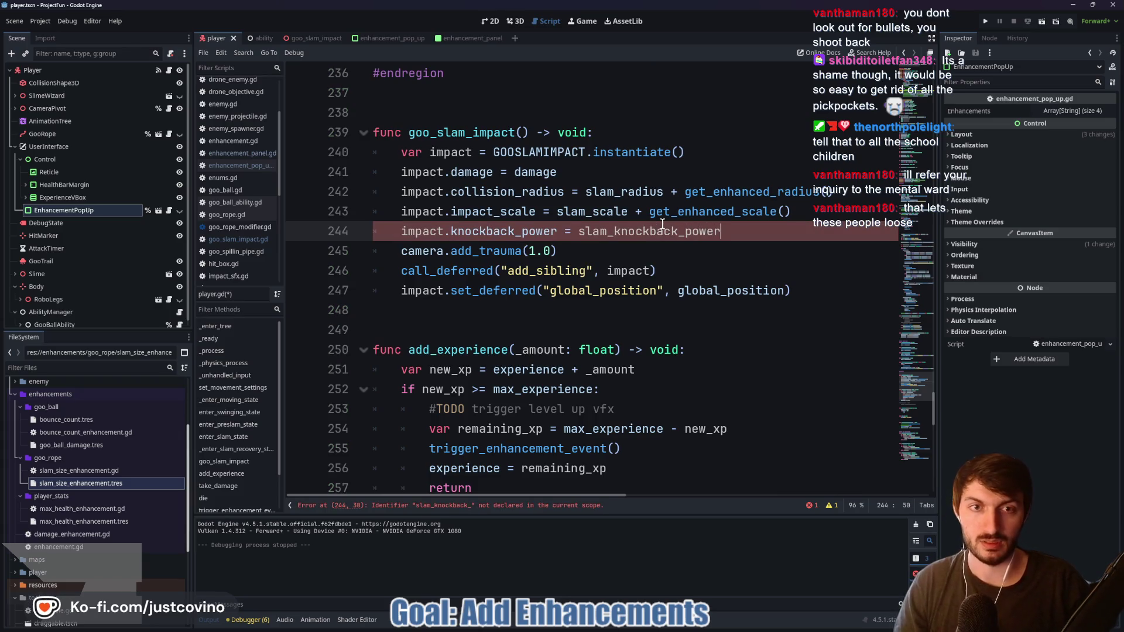
pyautogui.scroll(20, 662, 223)
pyautogui.scroll(20, 663, 346)
pyautogui.scroll(10, 589, 343)
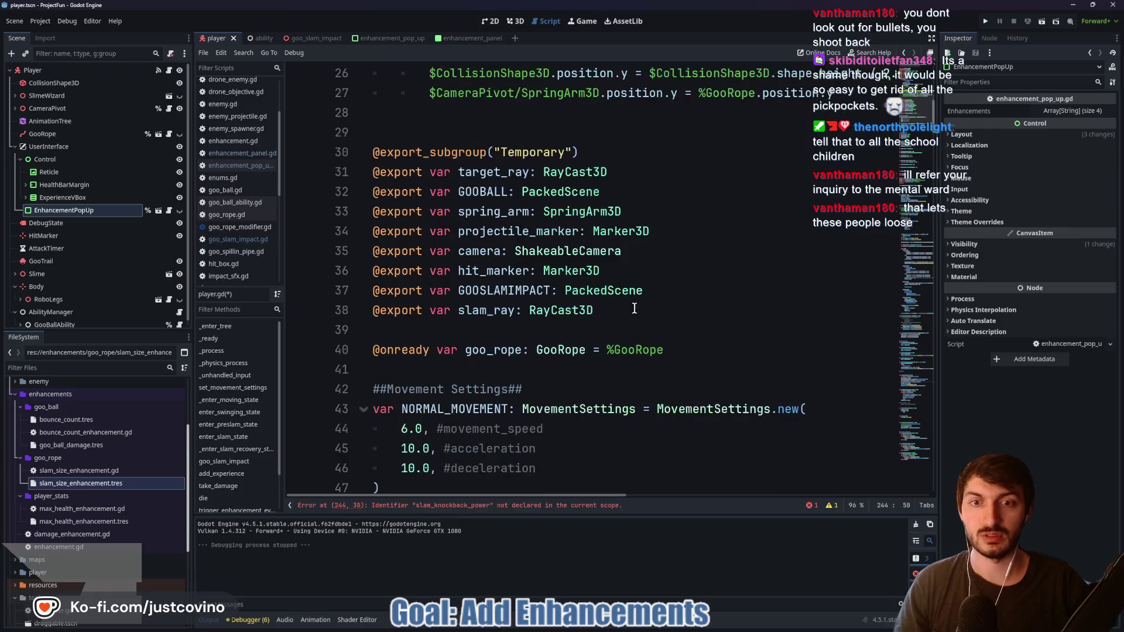
pyautogui.scroll(8, 627, 322)
pyautogui.click(746, 286)
pyautogui.press('Return')
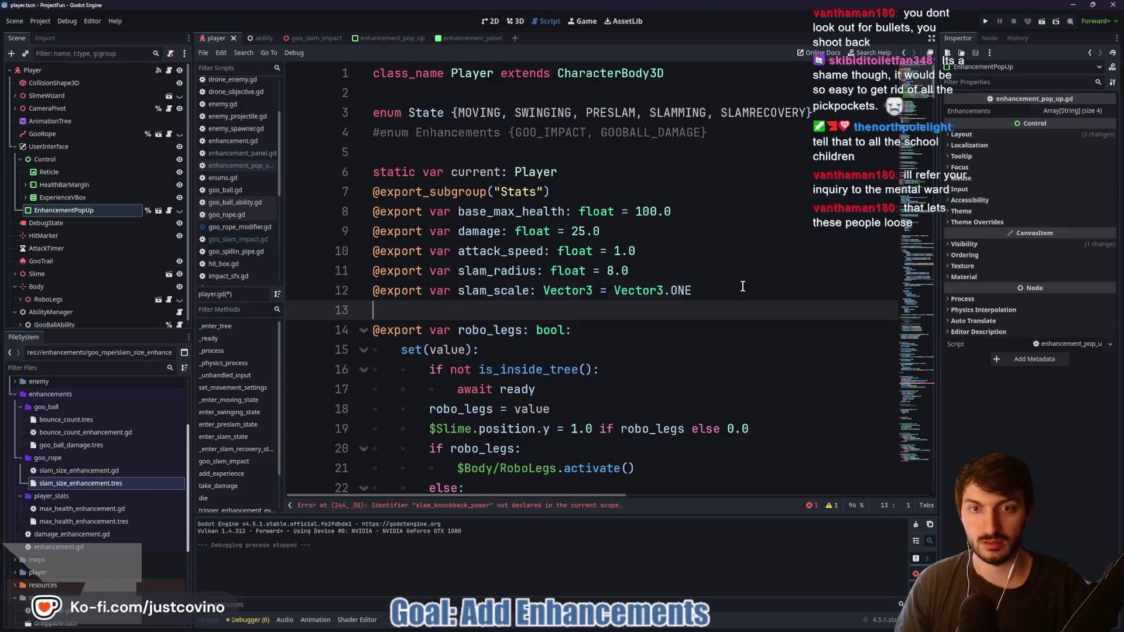
pyautogui.write('@export var')
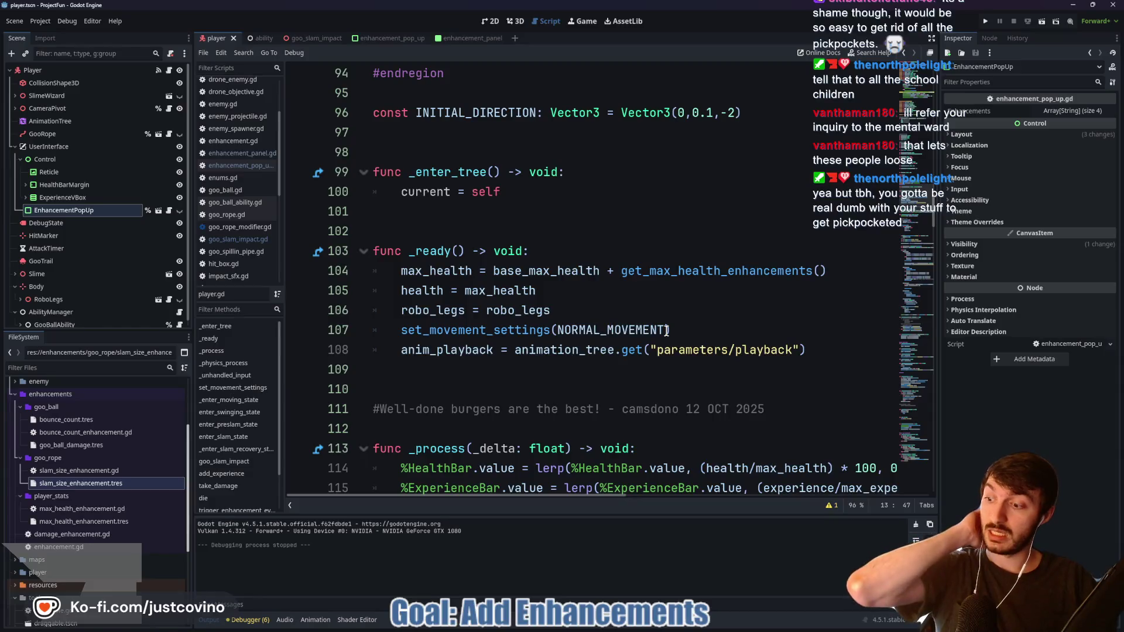
pyautogui.scroll(-20, 666, 331)
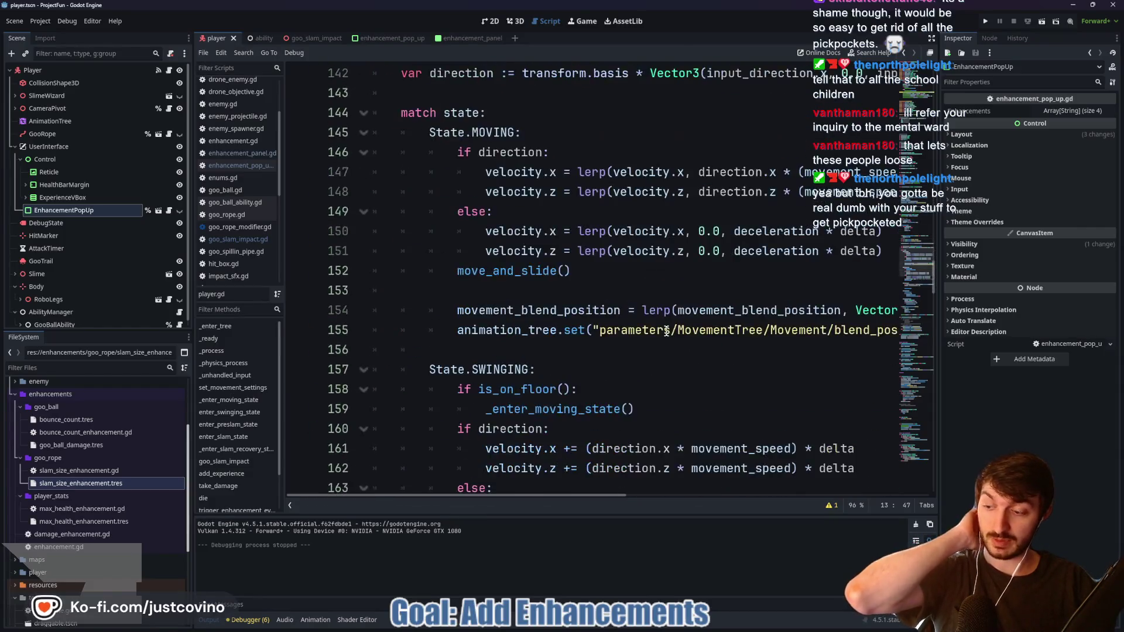
pyautogui.scroll(-18, 666, 331)
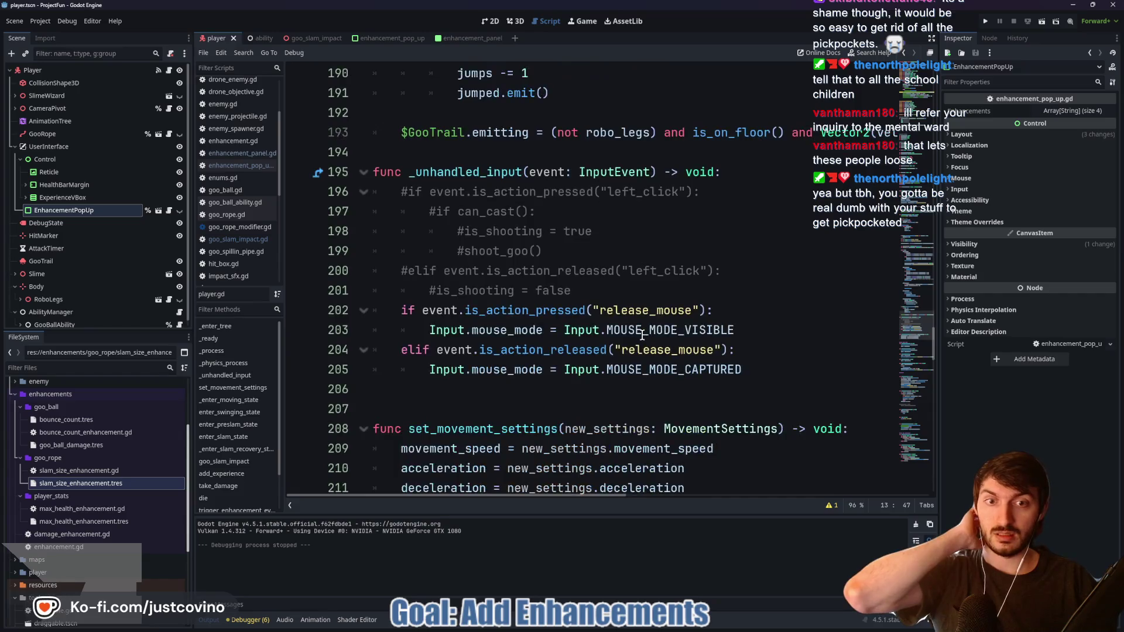
pyautogui.scroll(5, 640, 337)
pyautogui.scroll(-15, 635, 335)
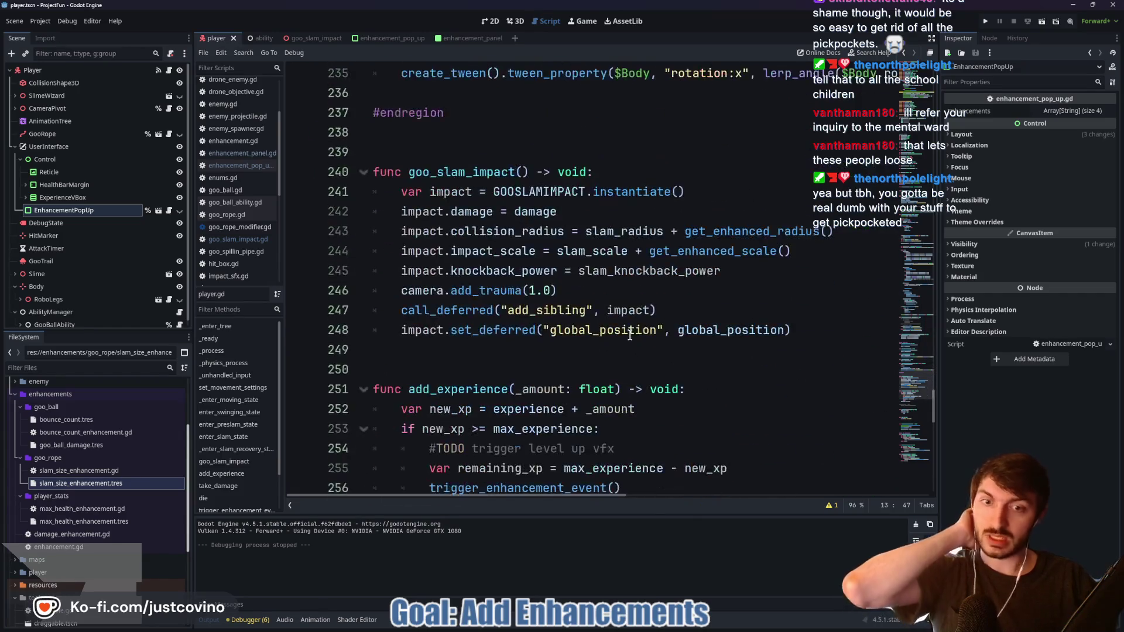
pyautogui.scroll(-13, 630, 335)
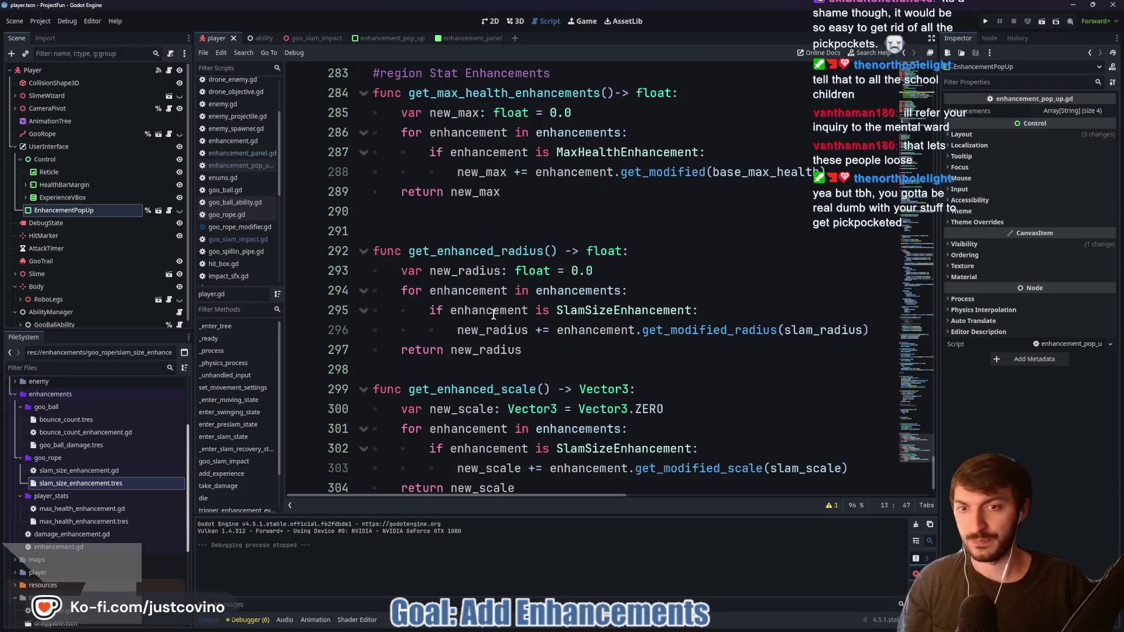
pyautogui.click(495, 330)
# Step: Remove the extra blank line 299 before get_enhanced_scale
pyautogui.press('Return')
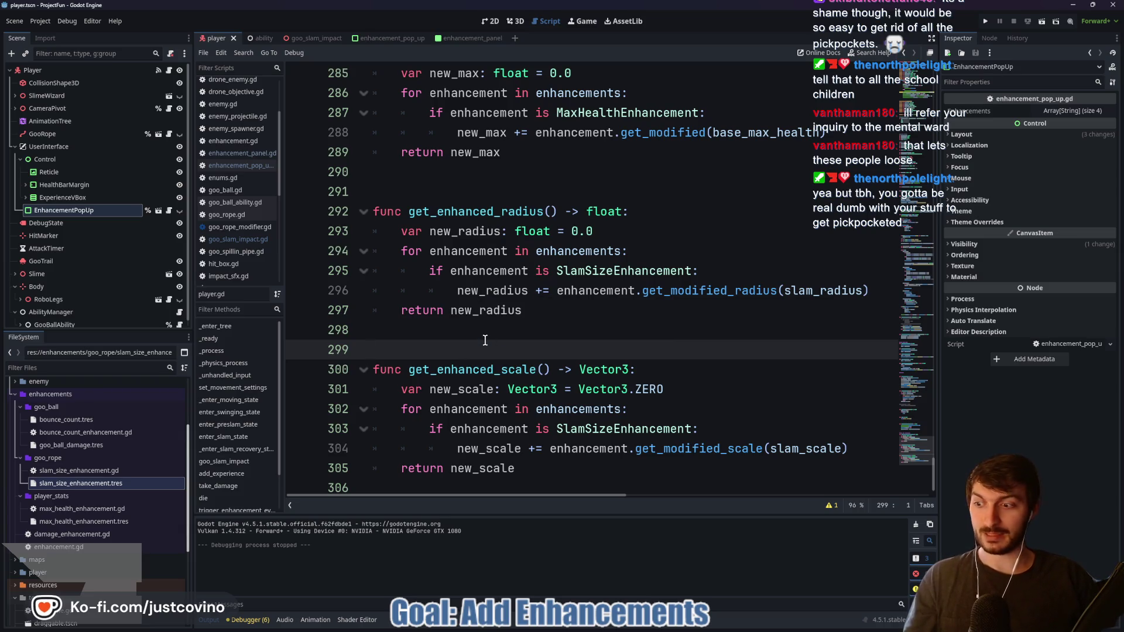
pyautogui.scroll(-1, 644, 299)
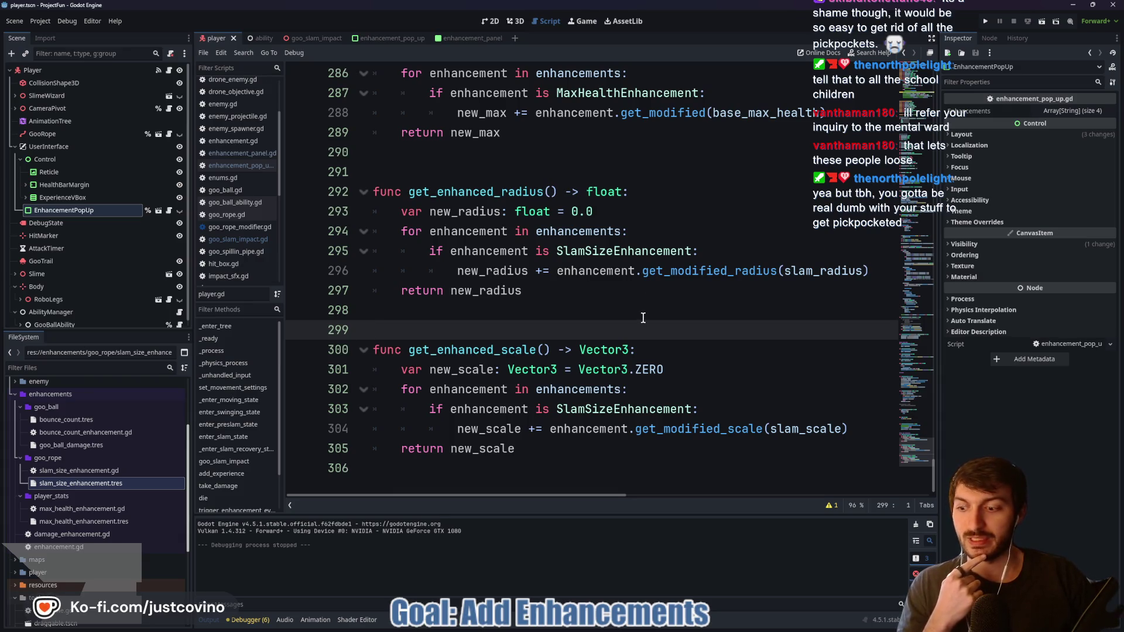
pyautogui.click(643, 318)
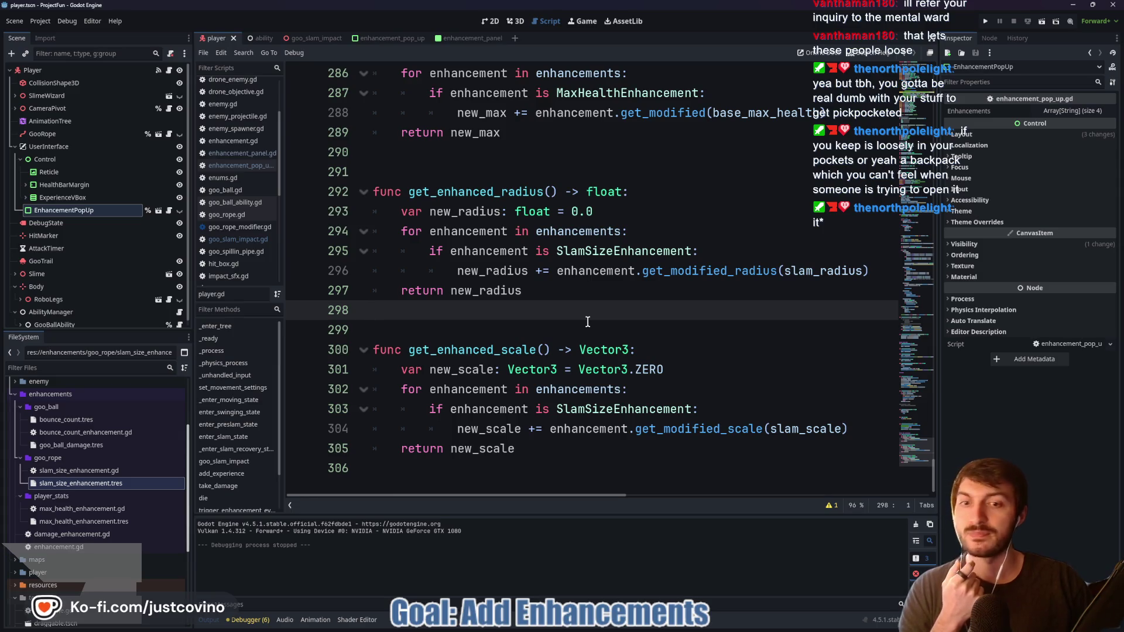
pyautogui.click(551, 329)
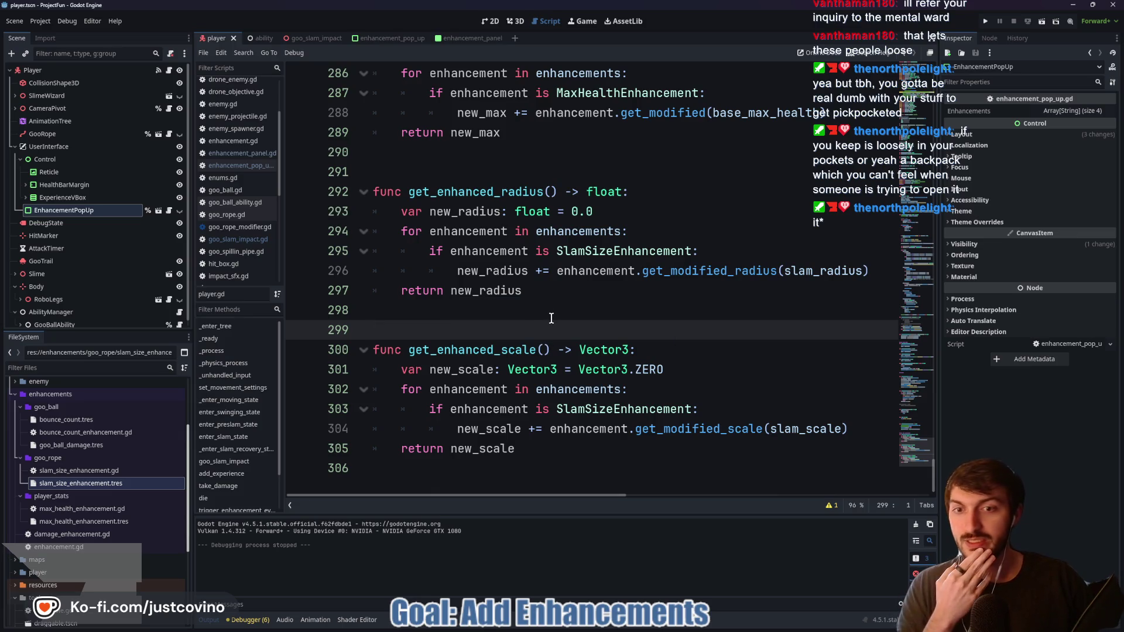
pyautogui.click(550, 317)
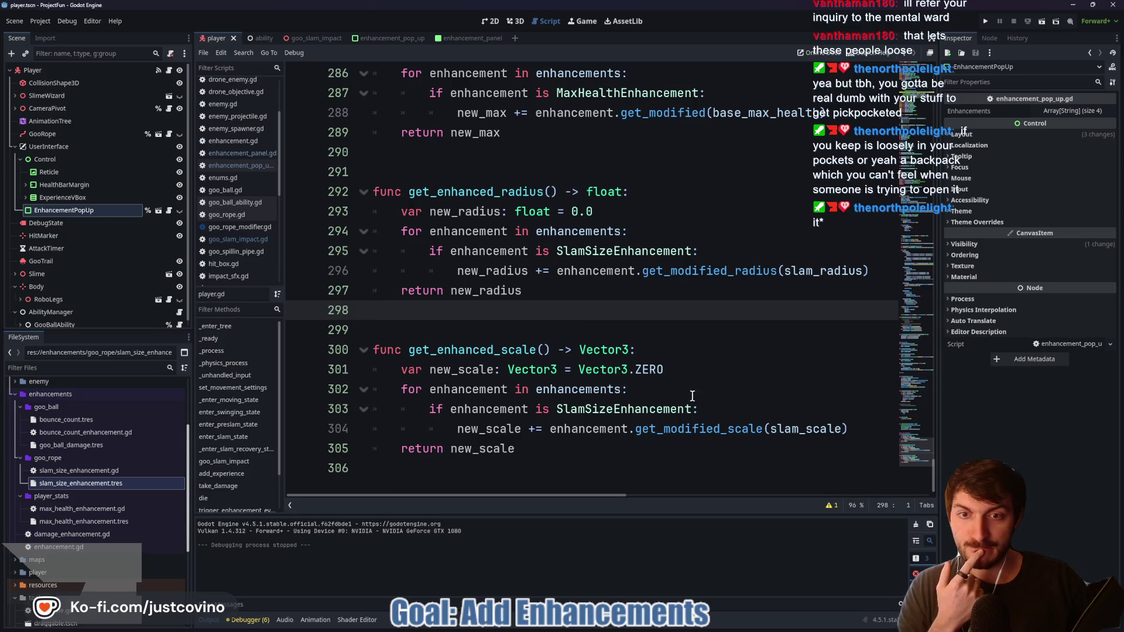
pyautogui.click(509, 333)
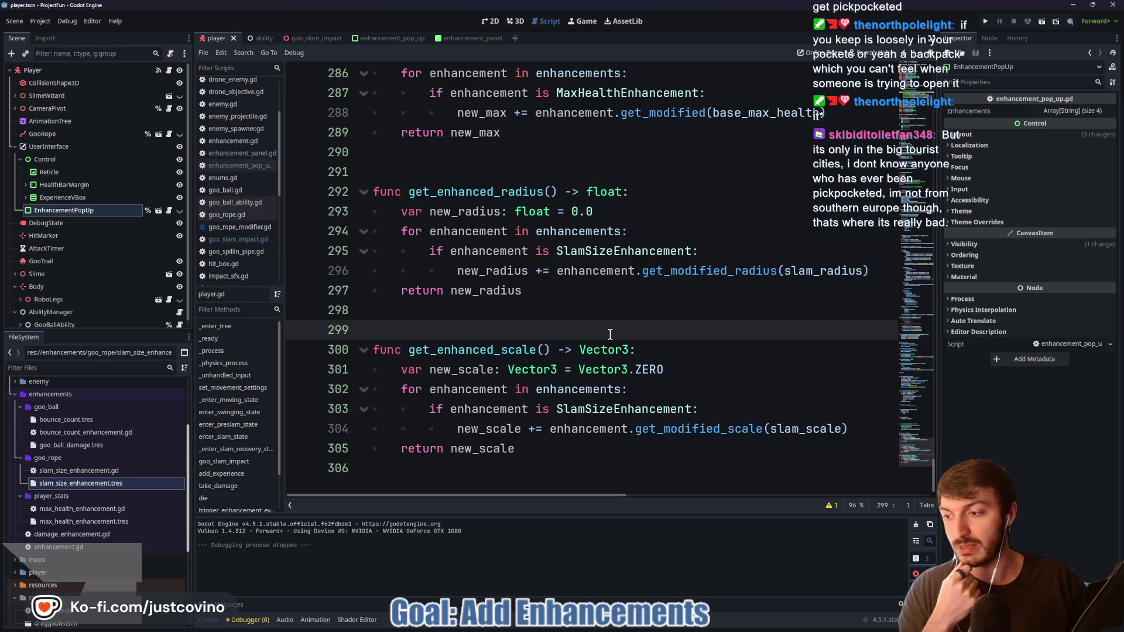
pyautogui.press('BackSpace')
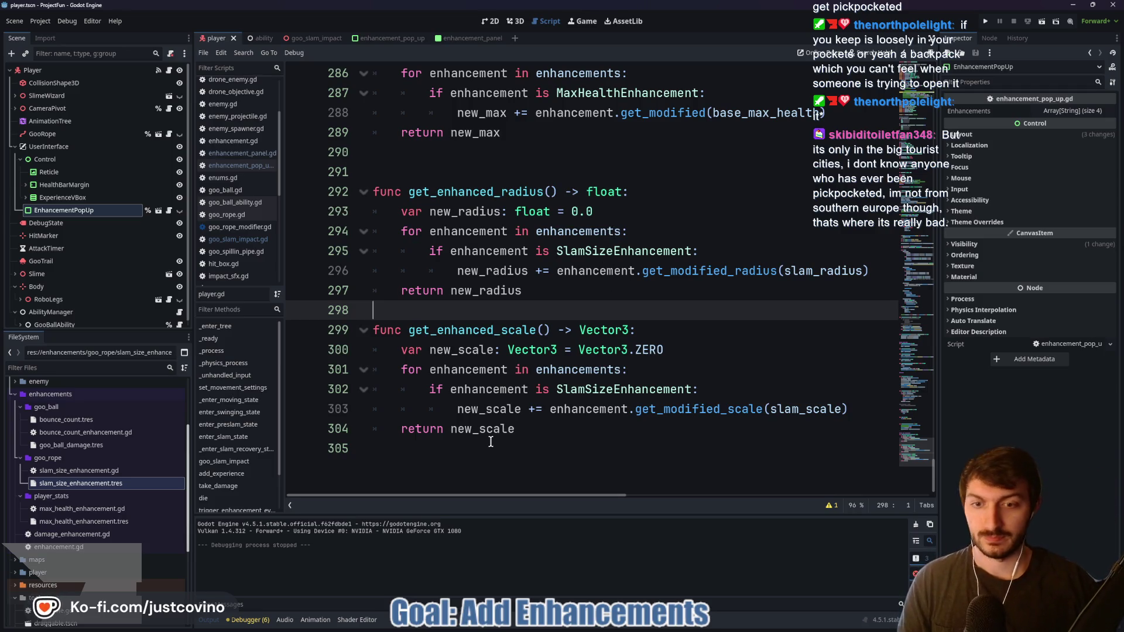
# Step: Begin a get_enhanced_slam_knockback() -> float: declaration at the end of the script
pyautogui.click(462, 460)
pyautogui.press('Return')
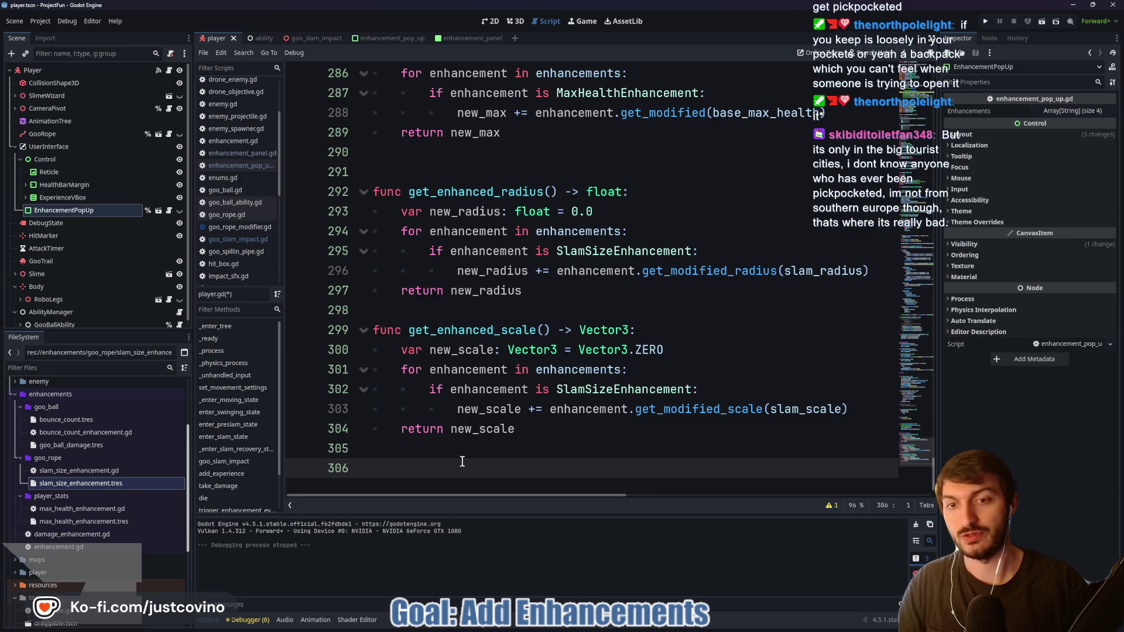
pyautogui.write('_enhanced_slam')
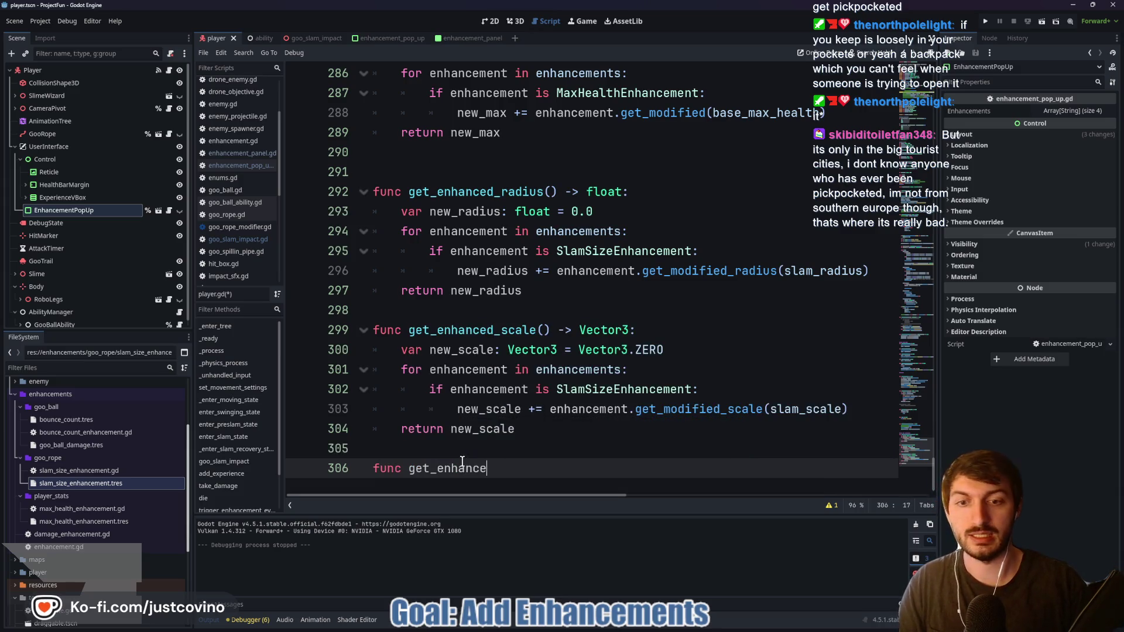
pyautogui.write('_knockback()')
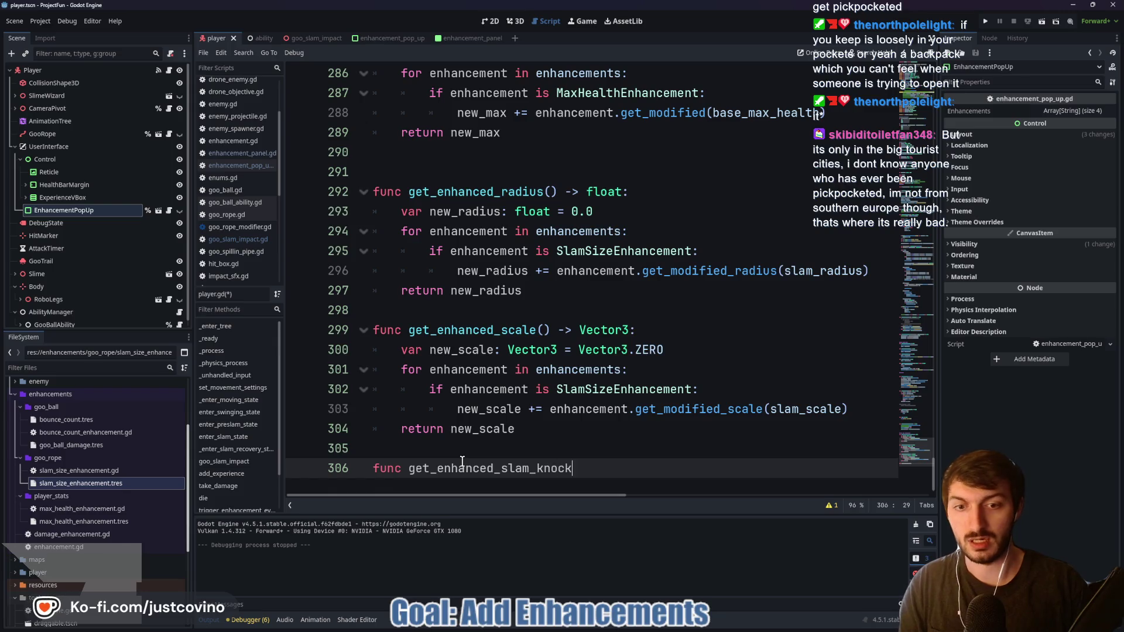
pyautogui.write(' -> float:')
# Step: Start the function body by initializing new_knockback as a float set to 0.0
pyautogui.press('Return')
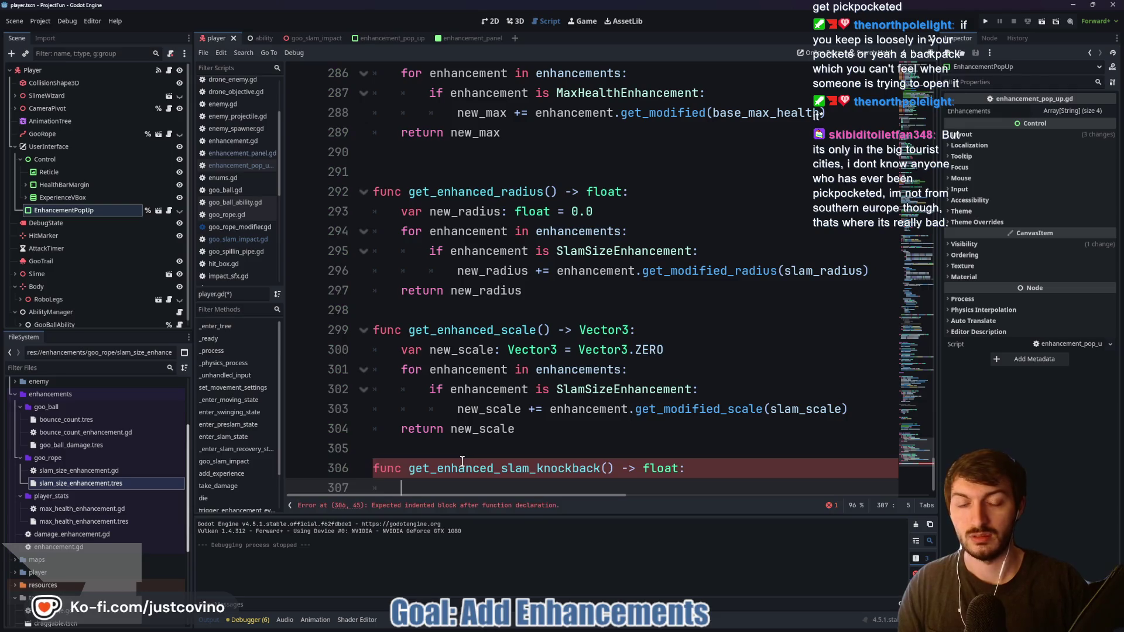
pyautogui.write('new')
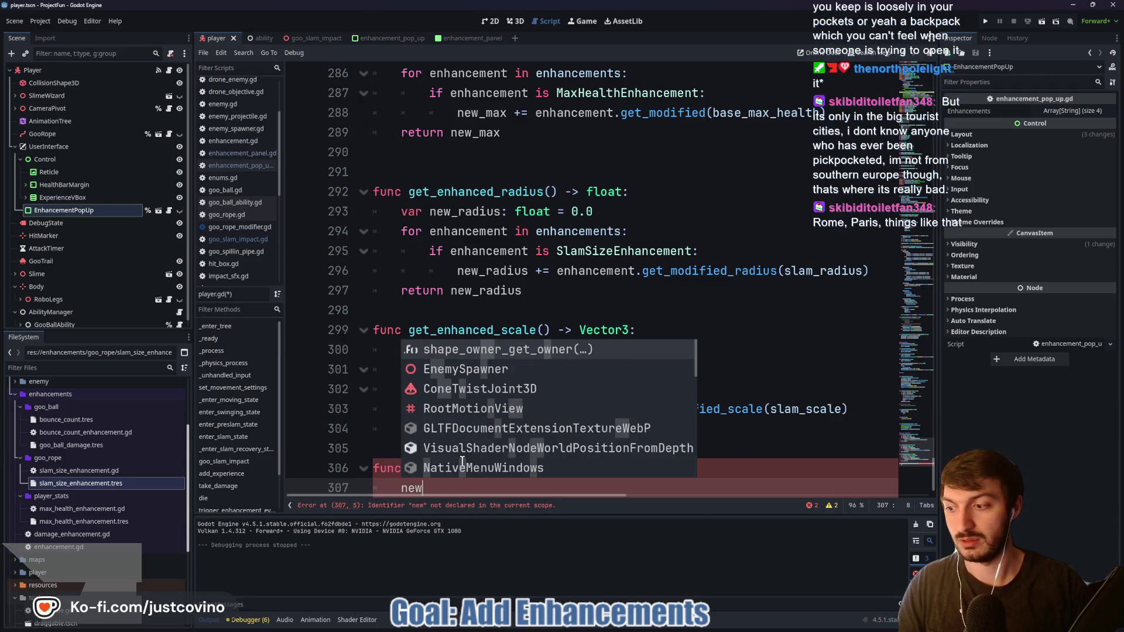
pyautogui.press('BackSpace')
pyautogui.press('BackSpace')
pyautogui.press('BackSpace')
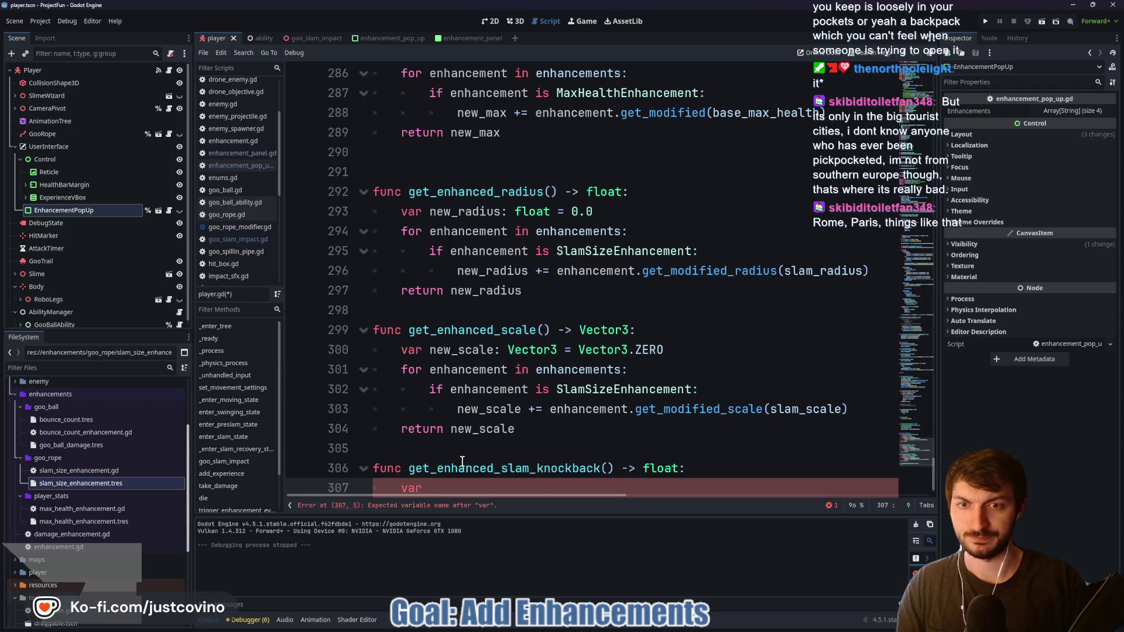
pyautogui.write('_knoc')
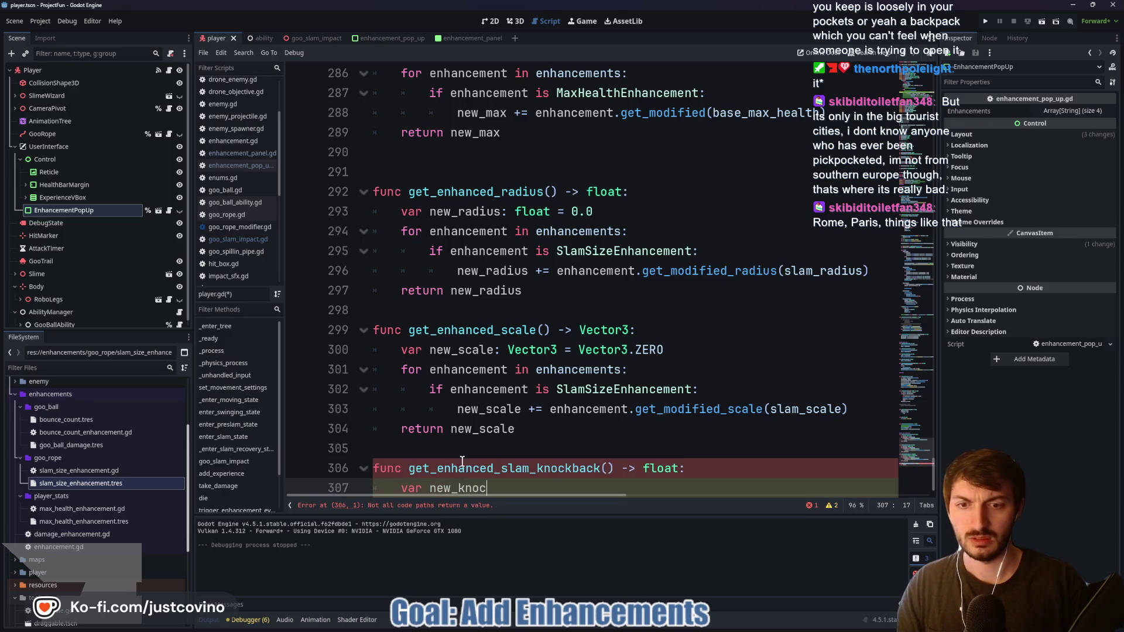
pyautogui.write('loat = 0.0')
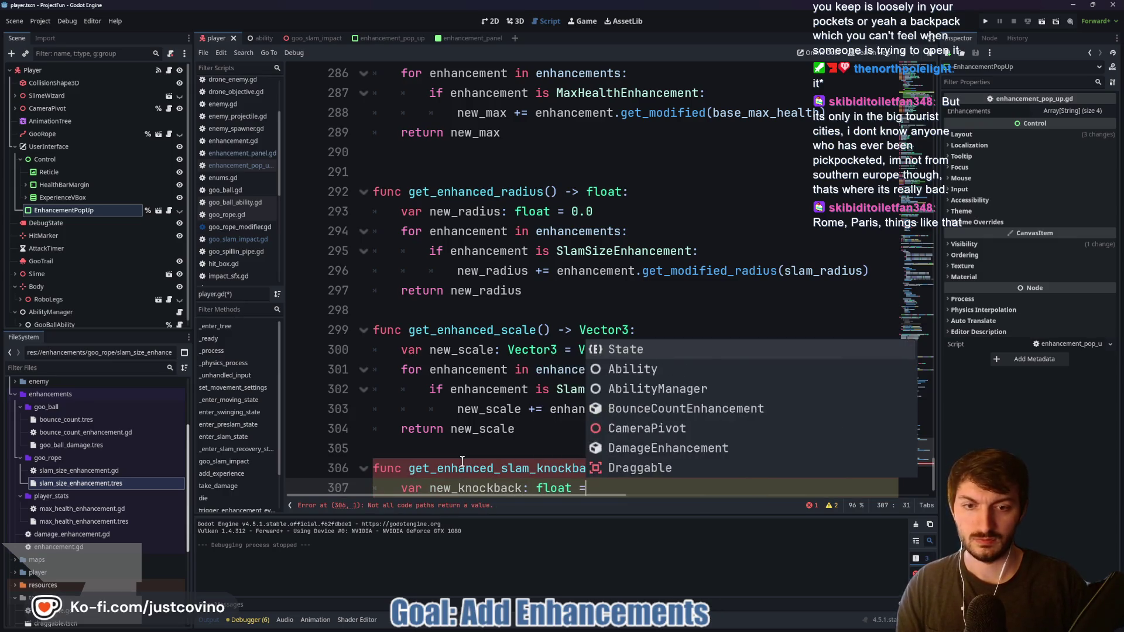
pyautogui.scroll(-1, 613, 424)
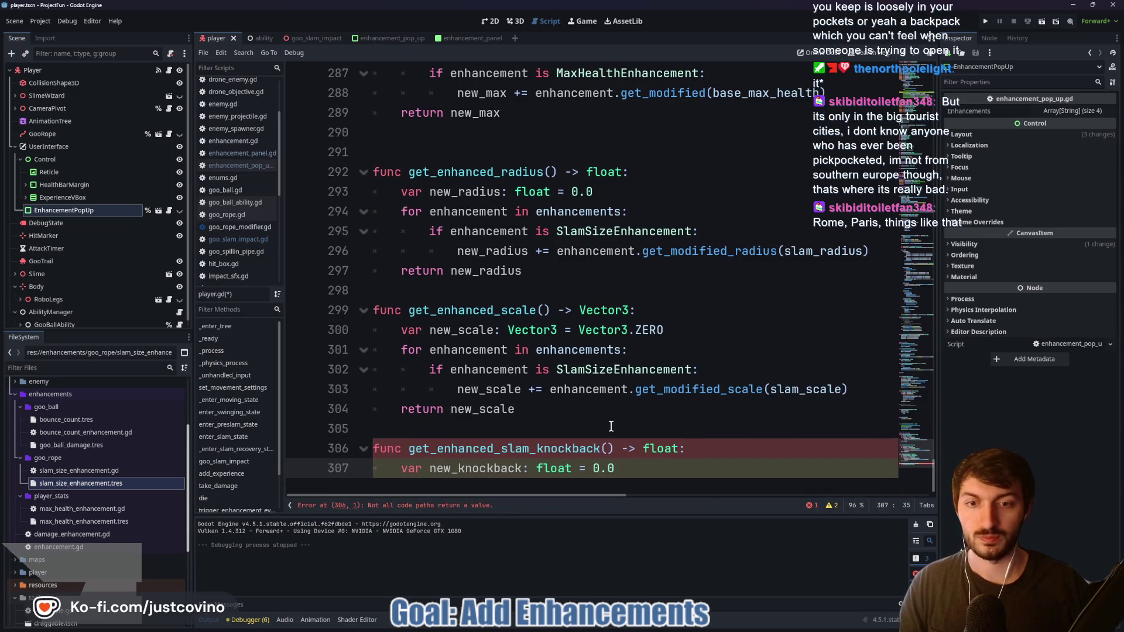
pyautogui.press('Return')
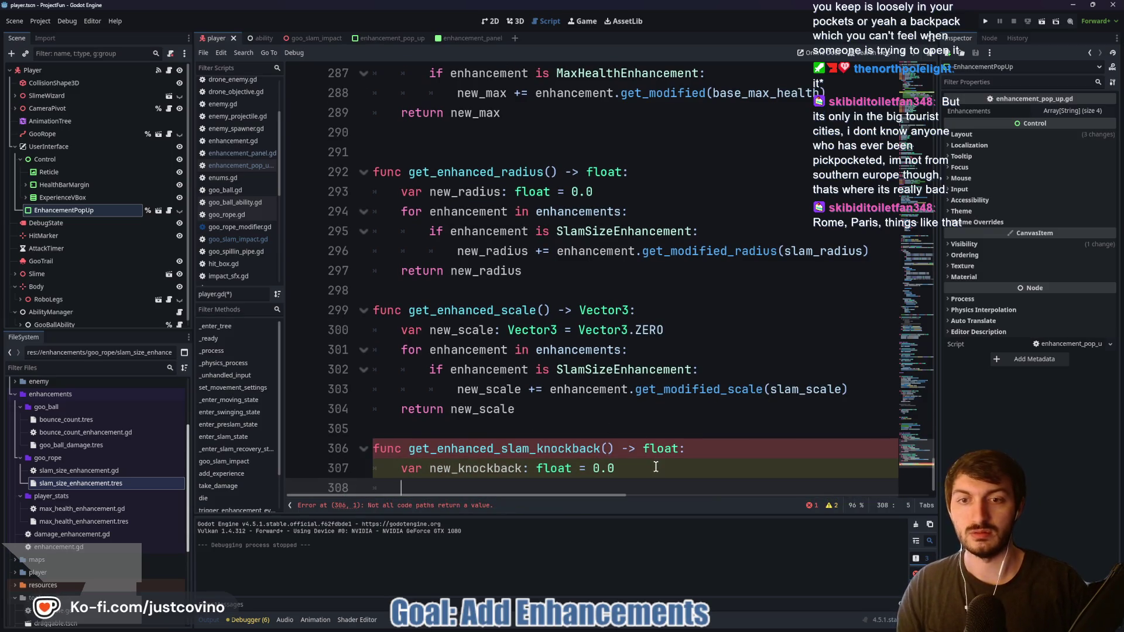
pyautogui.press('Return')
pyautogui.press('Return')
pyautogui.press('Return')
pyautogui.press('Up')
pyautogui.press('Up')
pyautogui.press('Up')
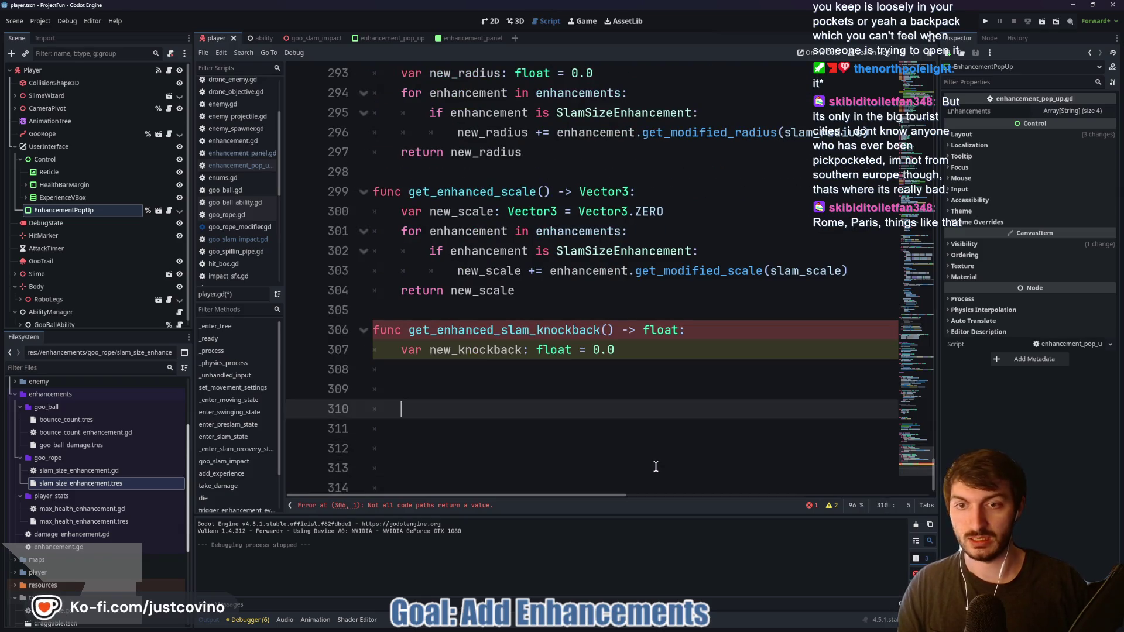
pyautogui.press('Up')
pyautogui.press('Up')
# Step: Loop over enhancements, adding each SlamSizeEnhancement's get_modified_knockback(slam_knockback_power) to new_knockback
pyautogui.write('for eh')
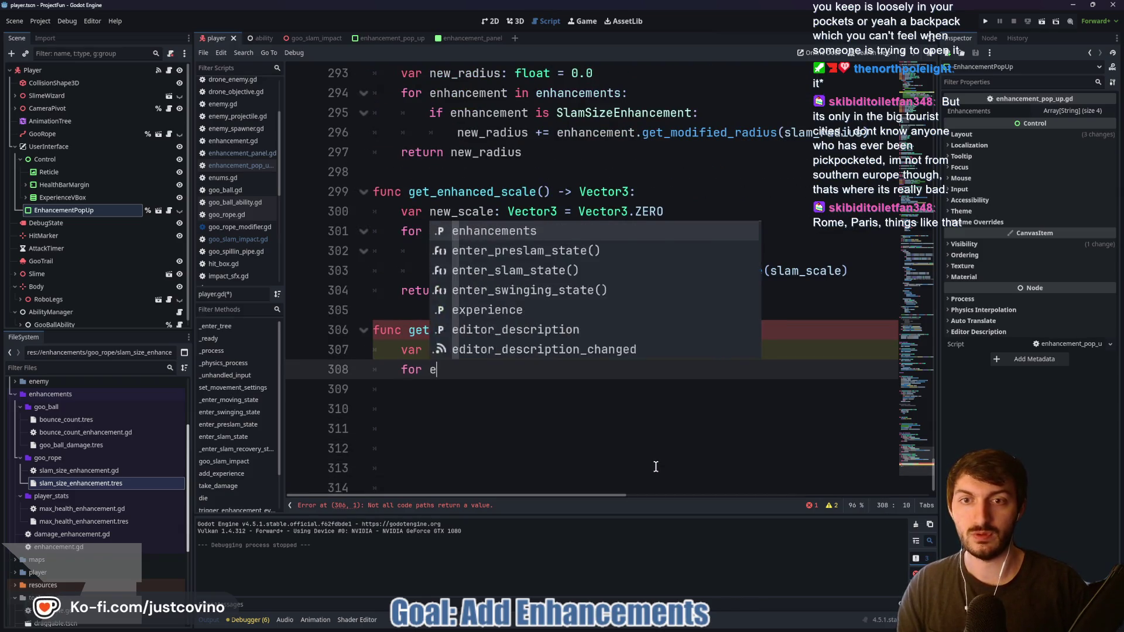
pyautogui.press('BackSpace')
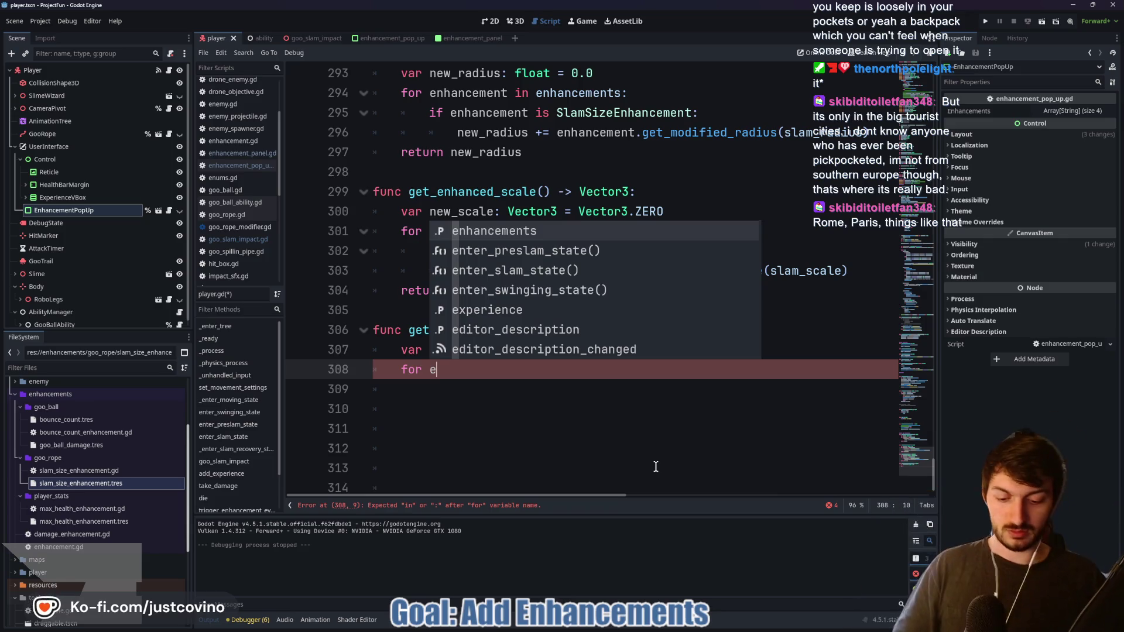
pyautogui.write('nhancement in enhanc')
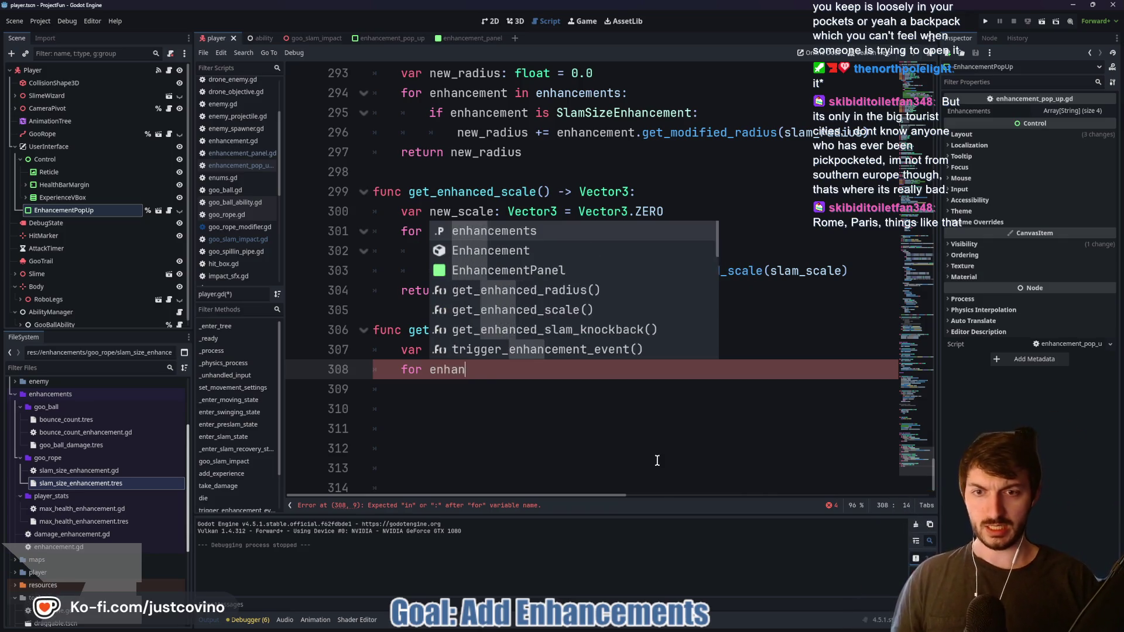
pyautogui.write('ements:')
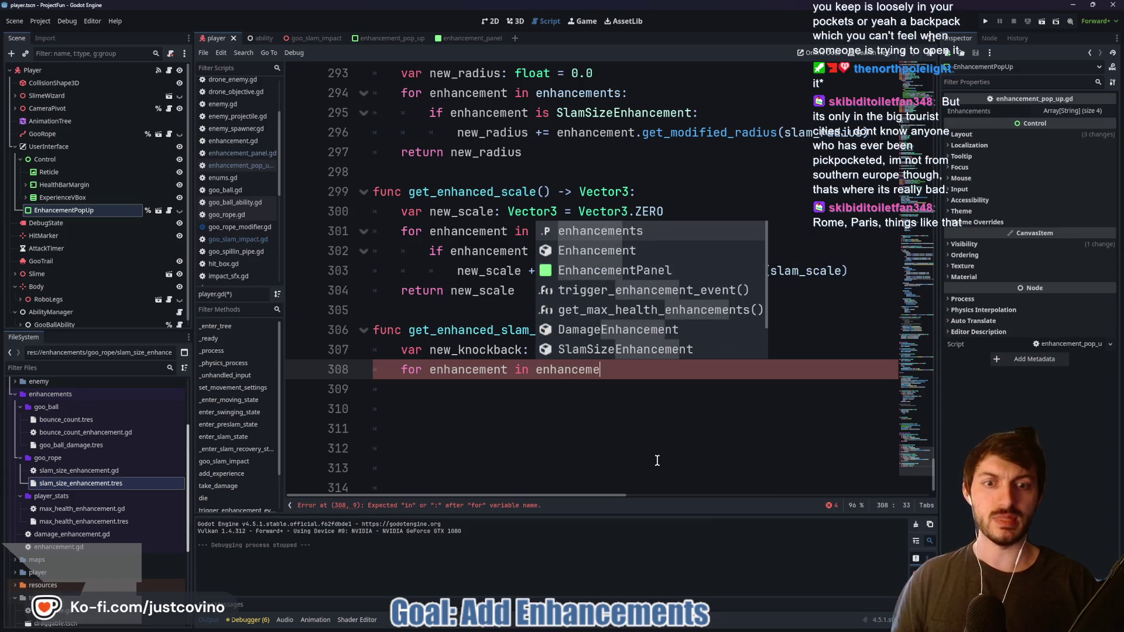
pyautogui.press('Return')
pyautogui.write('if enhancement i')
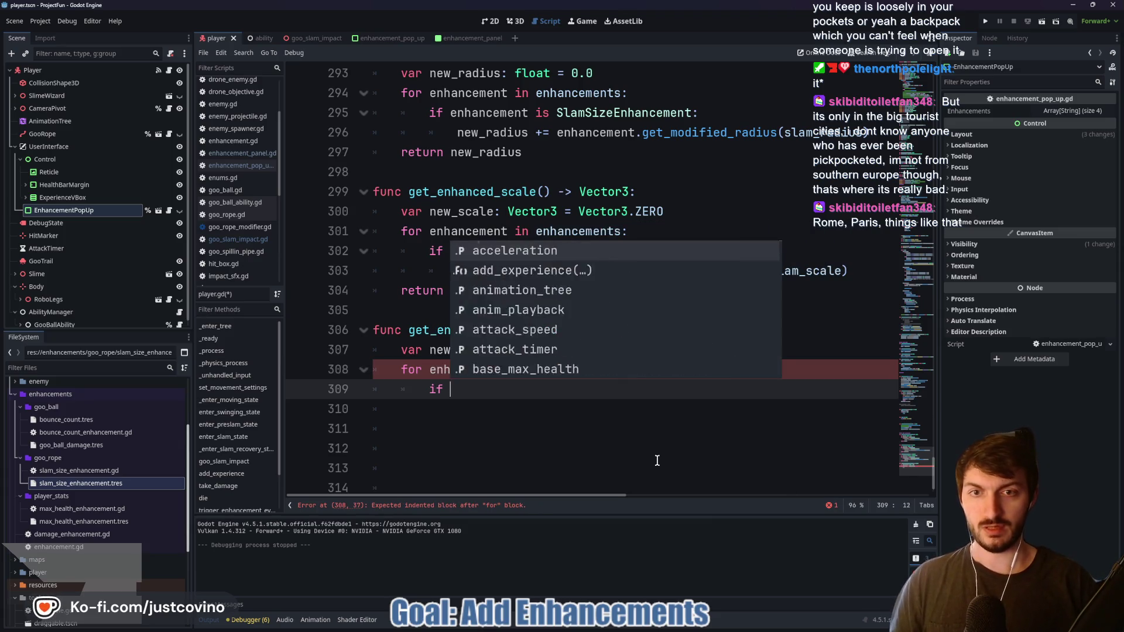
pyautogui.write('s Goo')
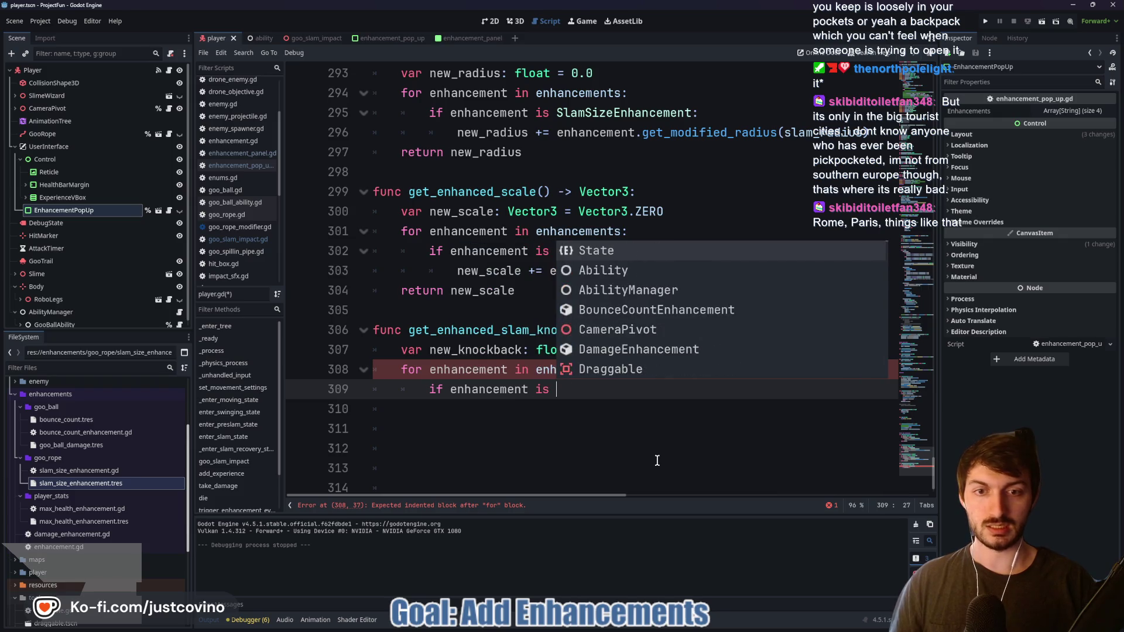
pyautogui.write('S')
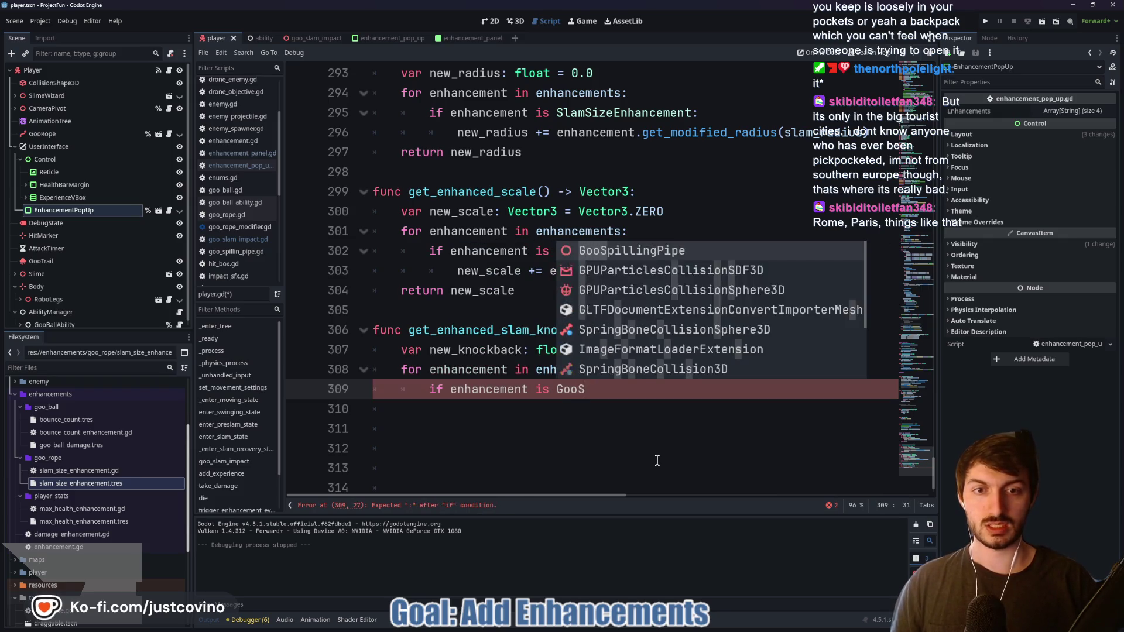
pyautogui.press('BackSpace')
pyautogui.press('BackSpace')
pyautogui.press('BackSpace')
pyautogui.press('BackSpace')
pyautogui.write('Slam')
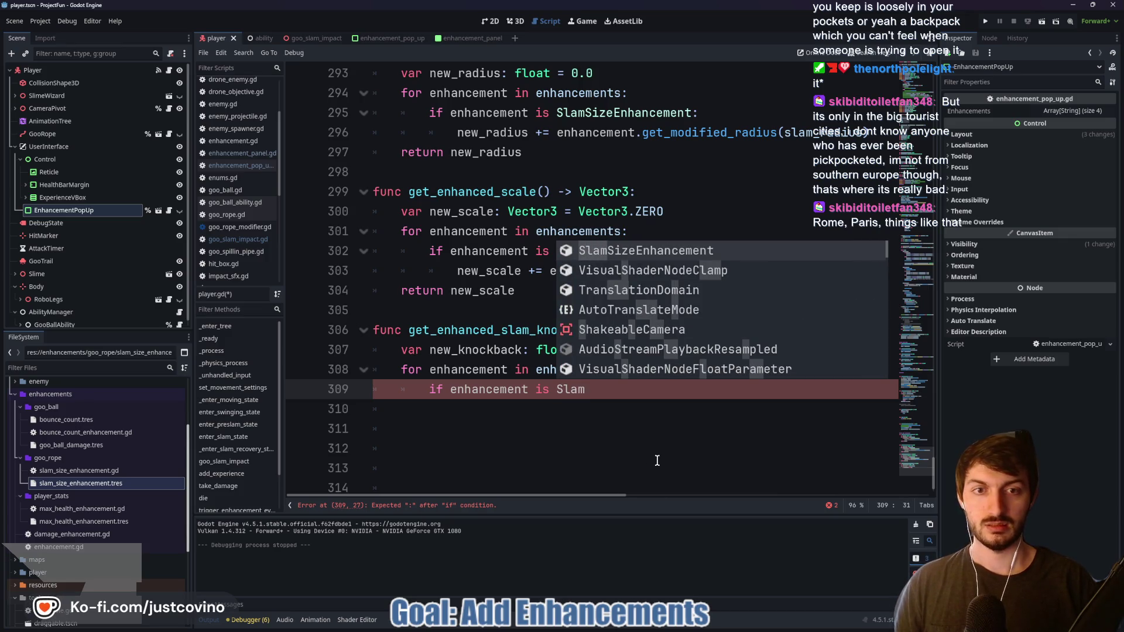
pyautogui.press('Return')
pyautogui.press('Return')
pyautogui.write('new_knockback +')
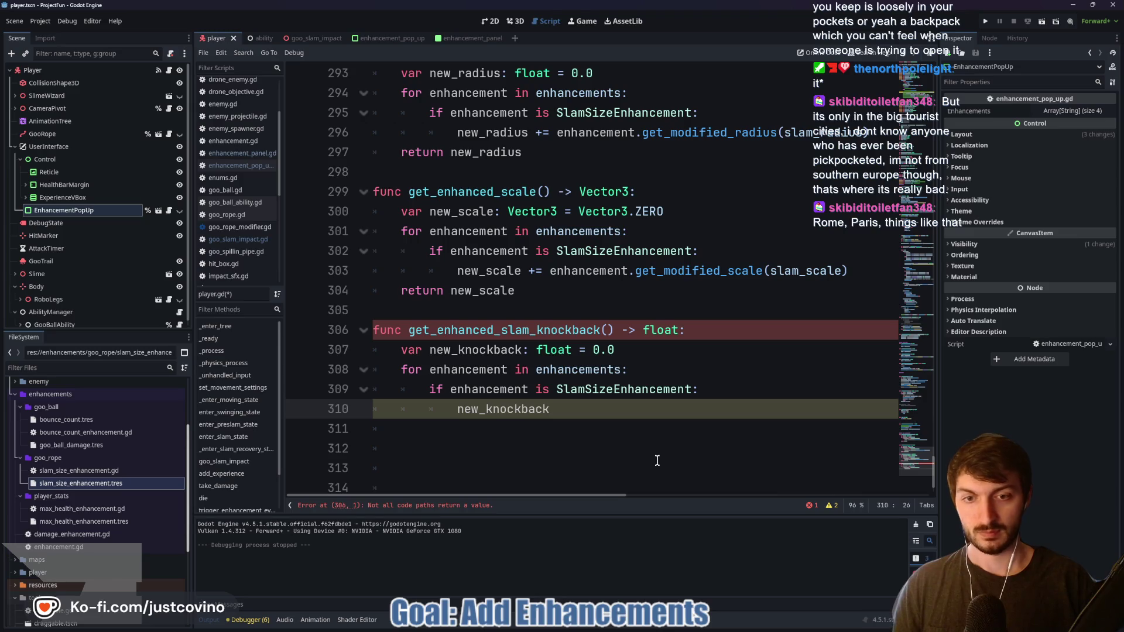
pyautogui.write('= enh')
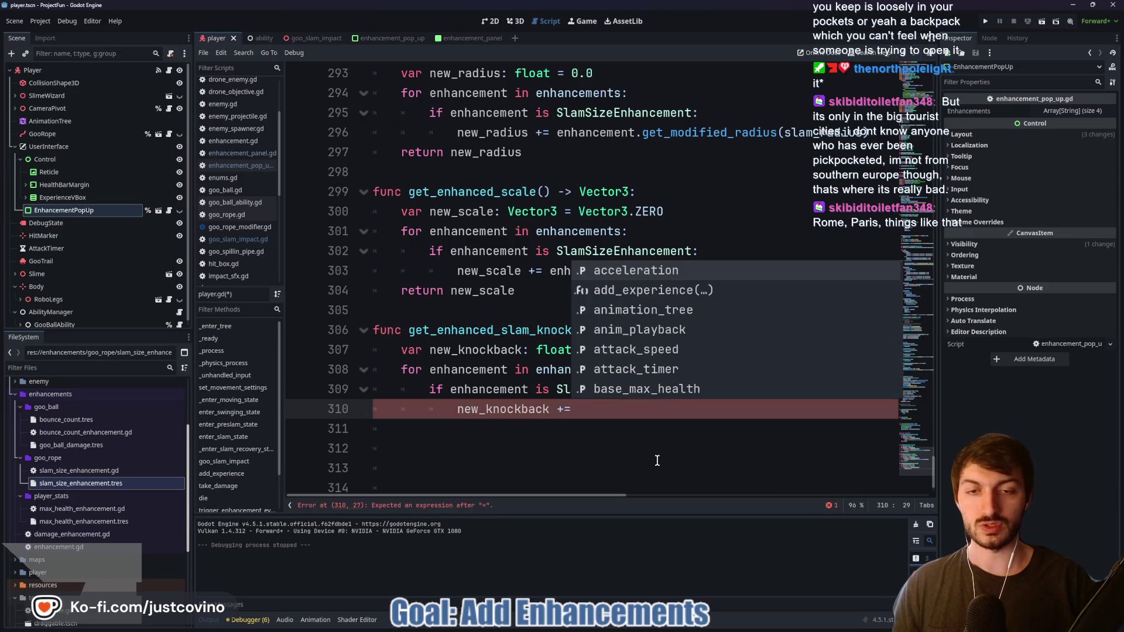
pyautogui.write('ancement.')
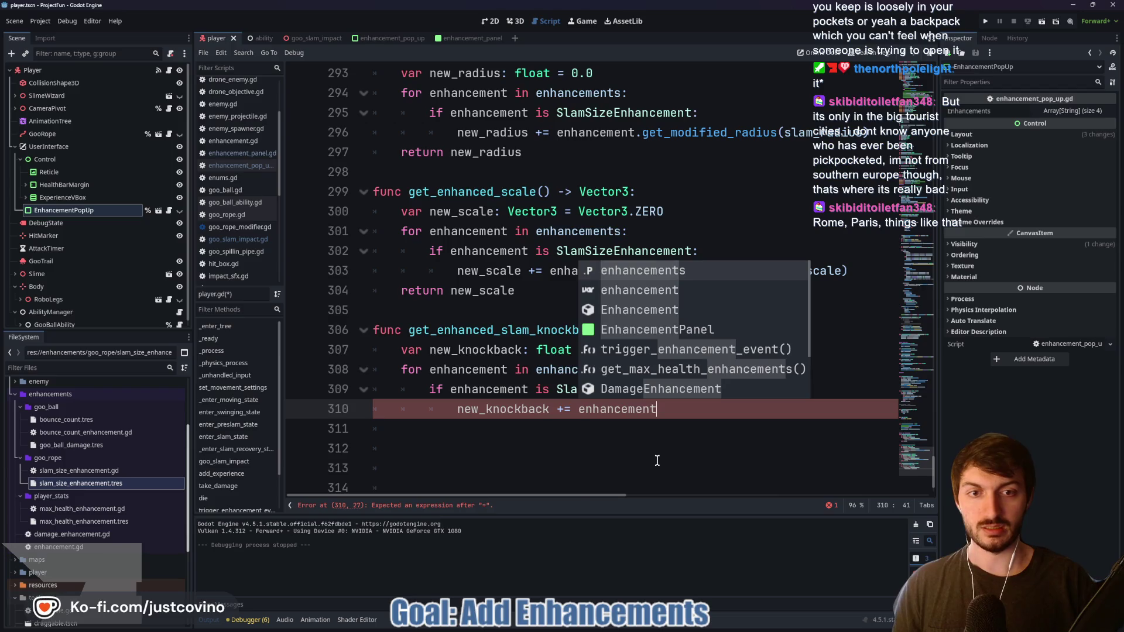
pyautogui.write('get_mo')
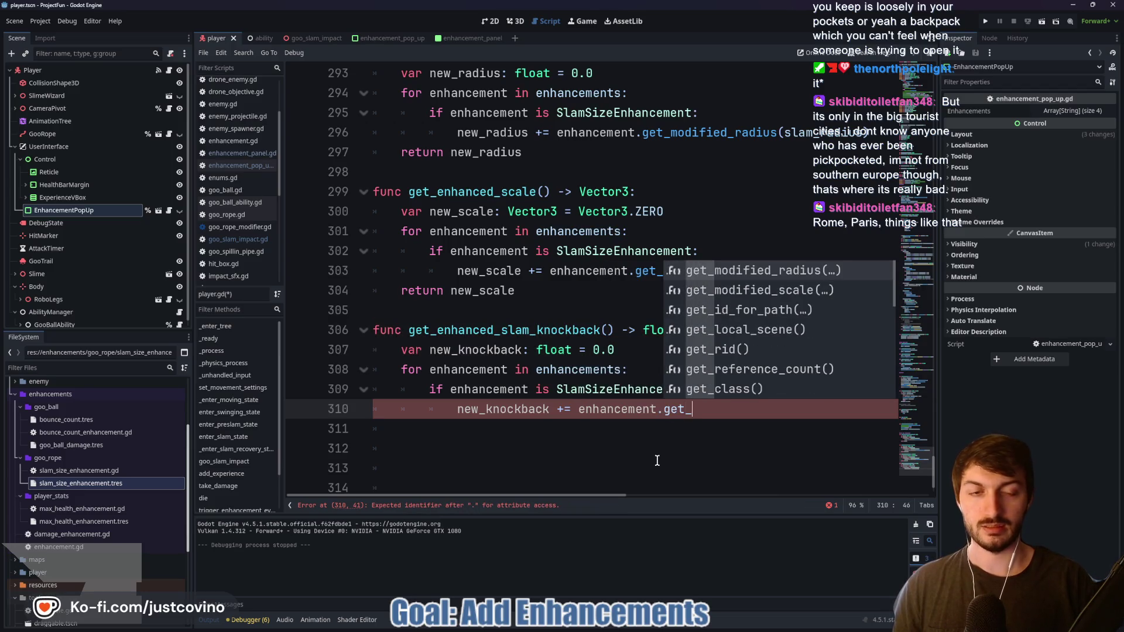
pyautogui.write('dified_kn')
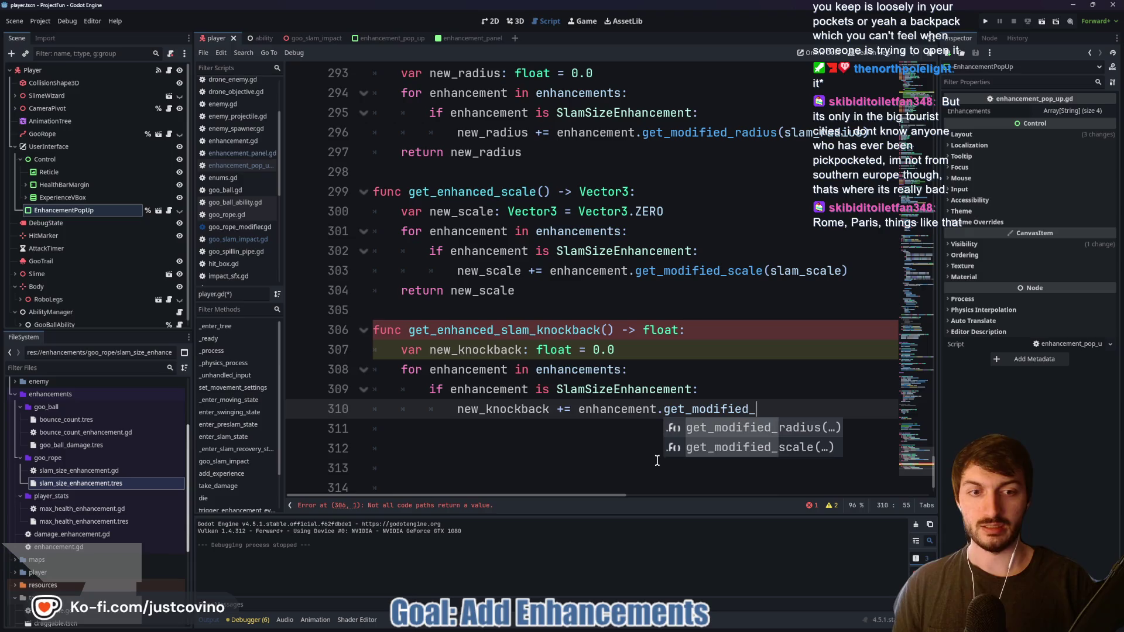
pyautogui.write('ockback(')
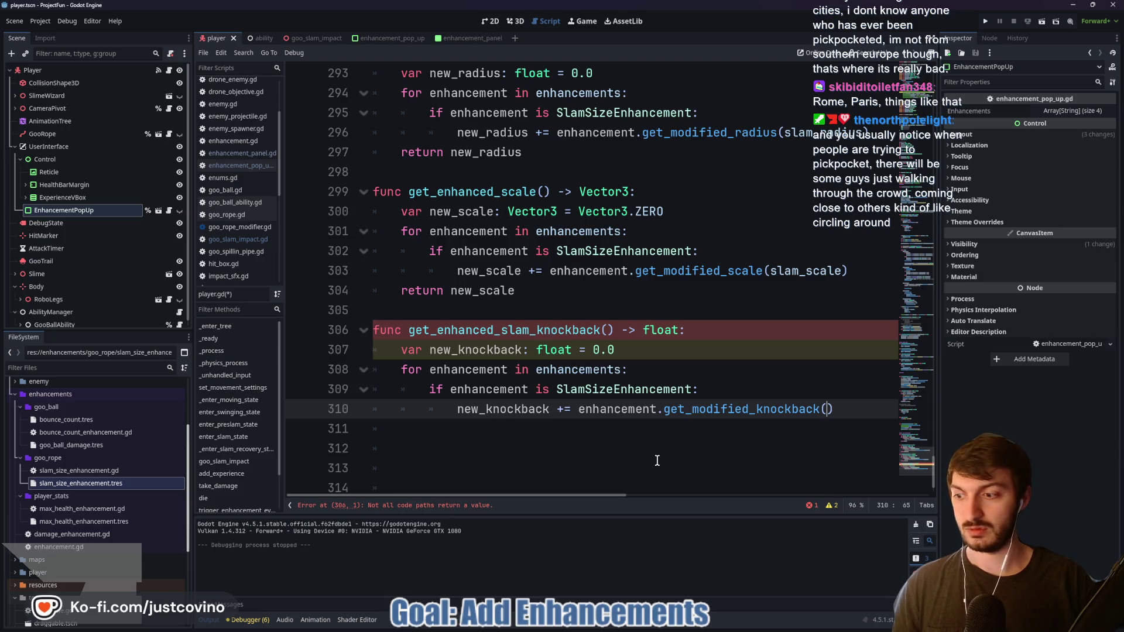
pyautogui.write('l')
pyautogui.press('BackSpace')
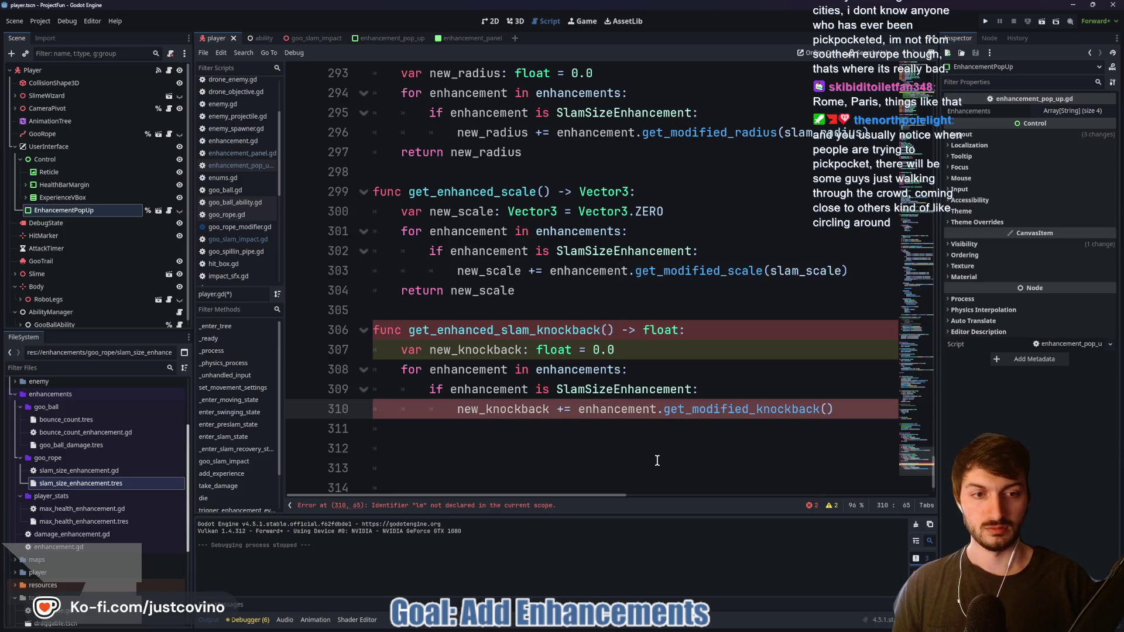
pyautogui.write('s')
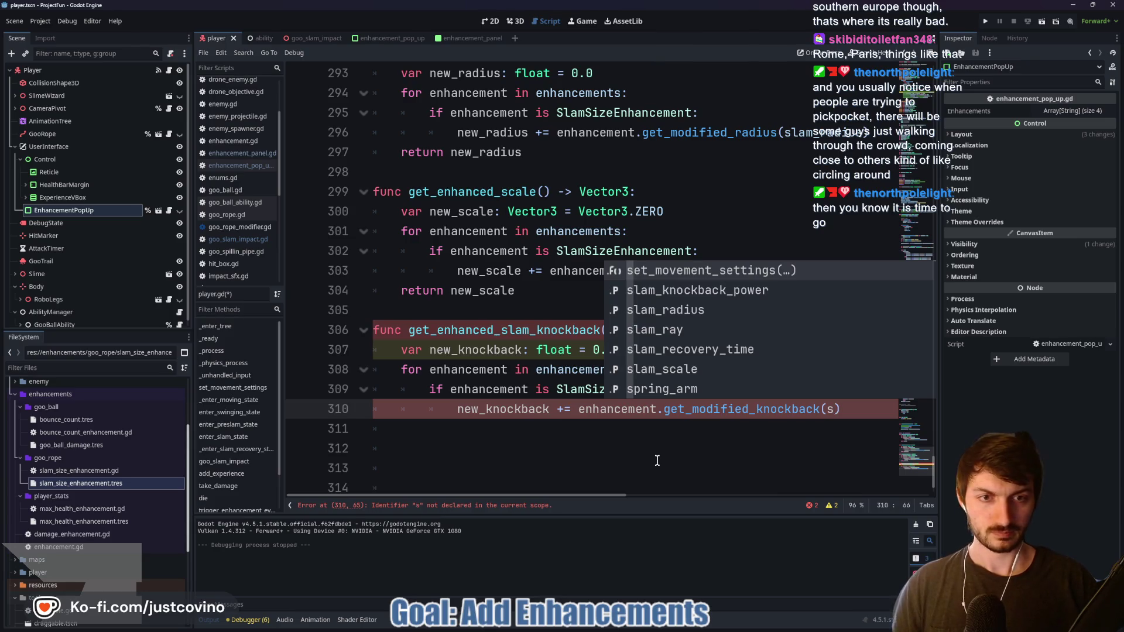
pyautogui.press('Down')
pyautogui.press('Return')
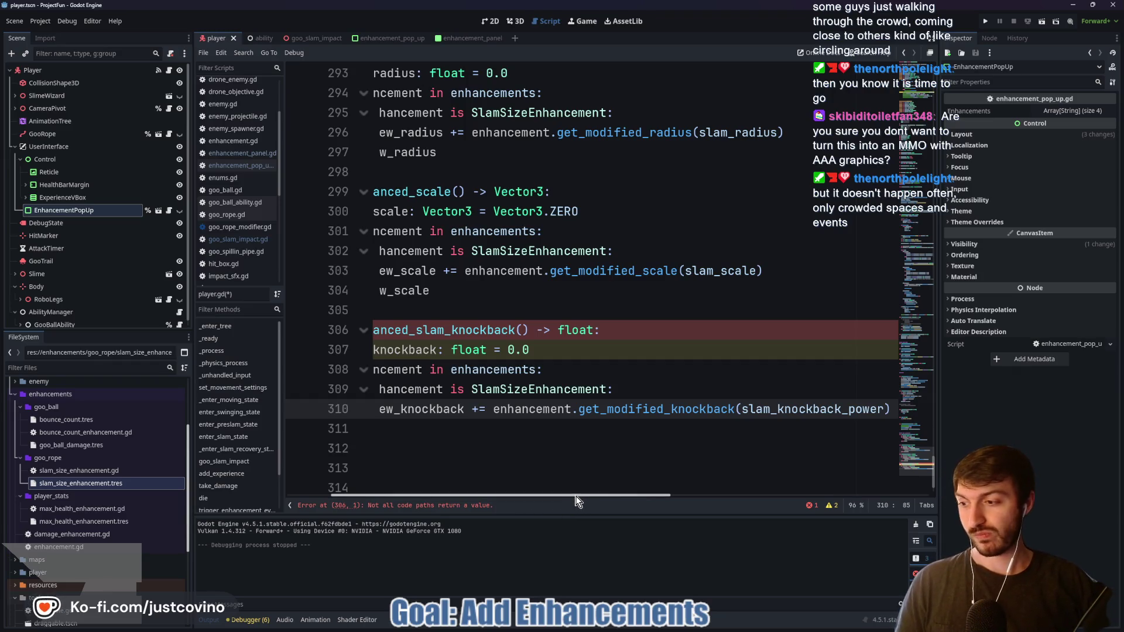
# Step: Dedent below the loop and return new_knockback
pyautogui.moveTo(576, 496); pyautogui.dragTo(531, 496)
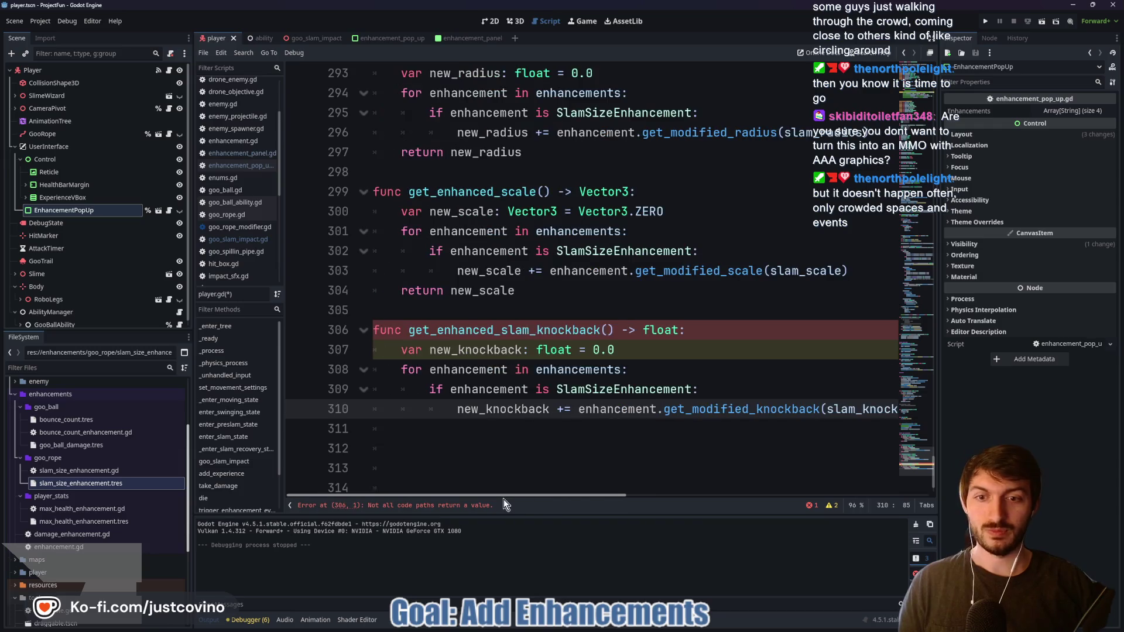
pyautogui.click(508, 433)
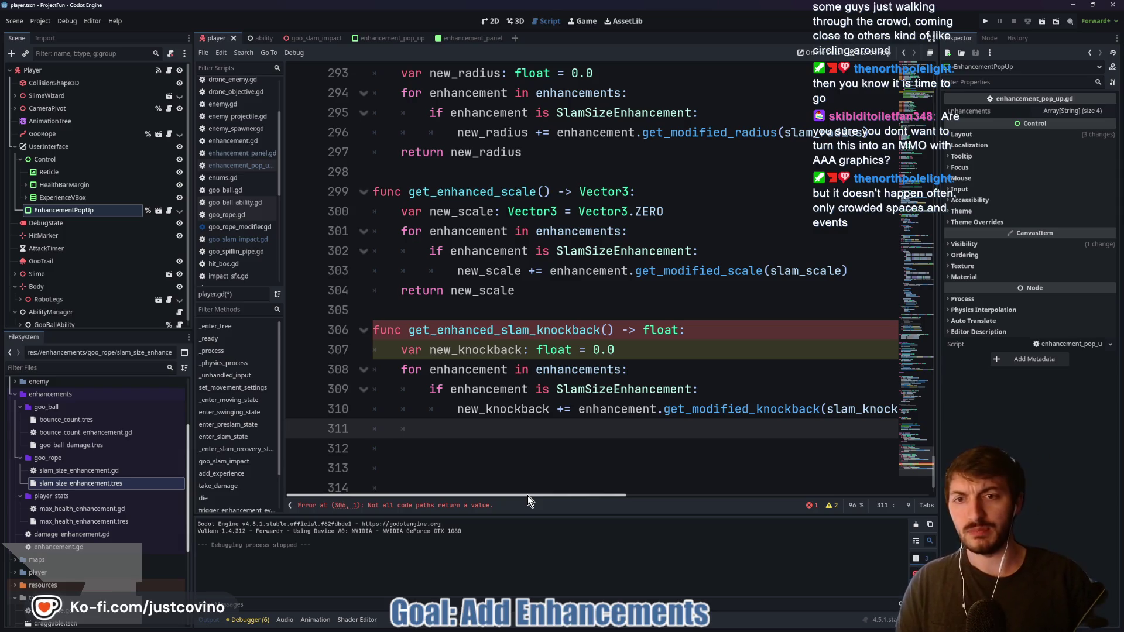
pyautogui.press('BackSpace')
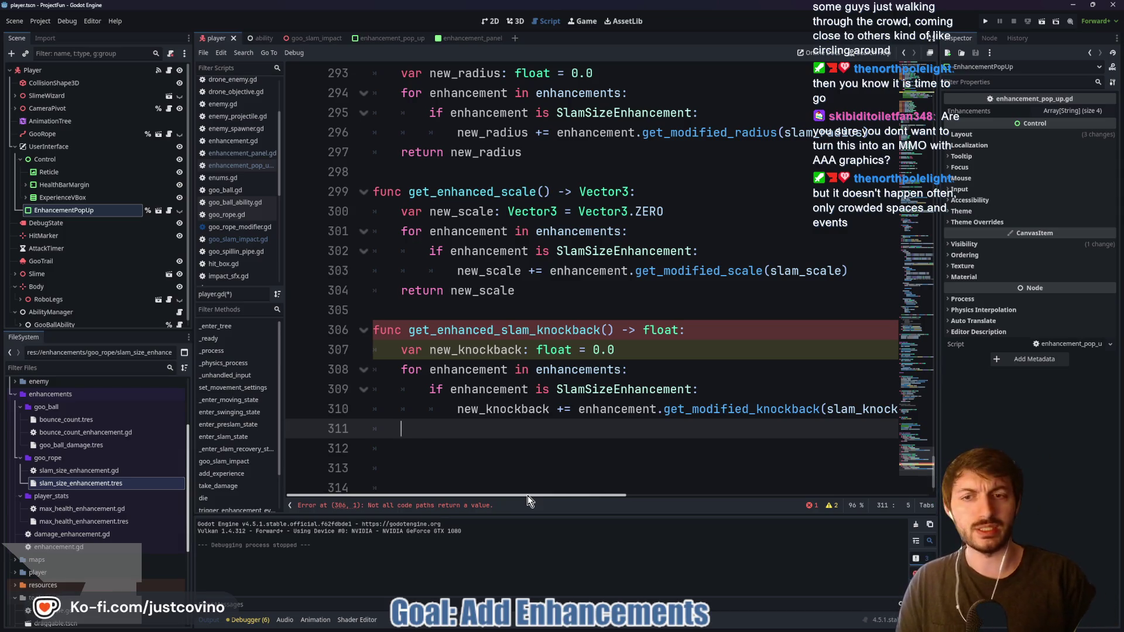
pyautogui.write('retu')
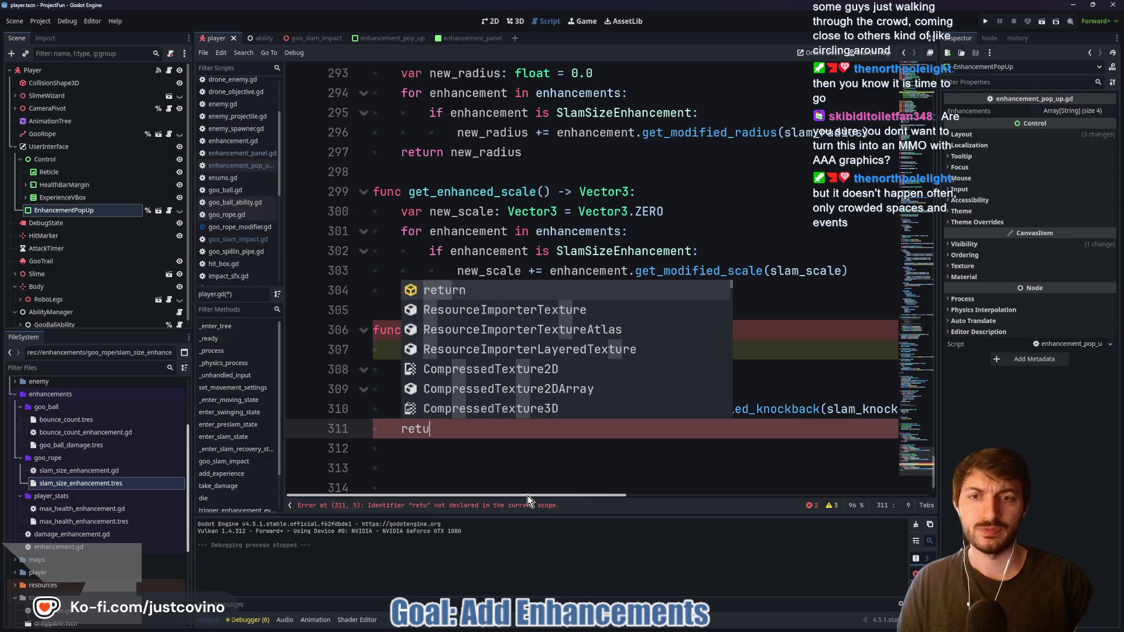
pyautogui.write('rn')
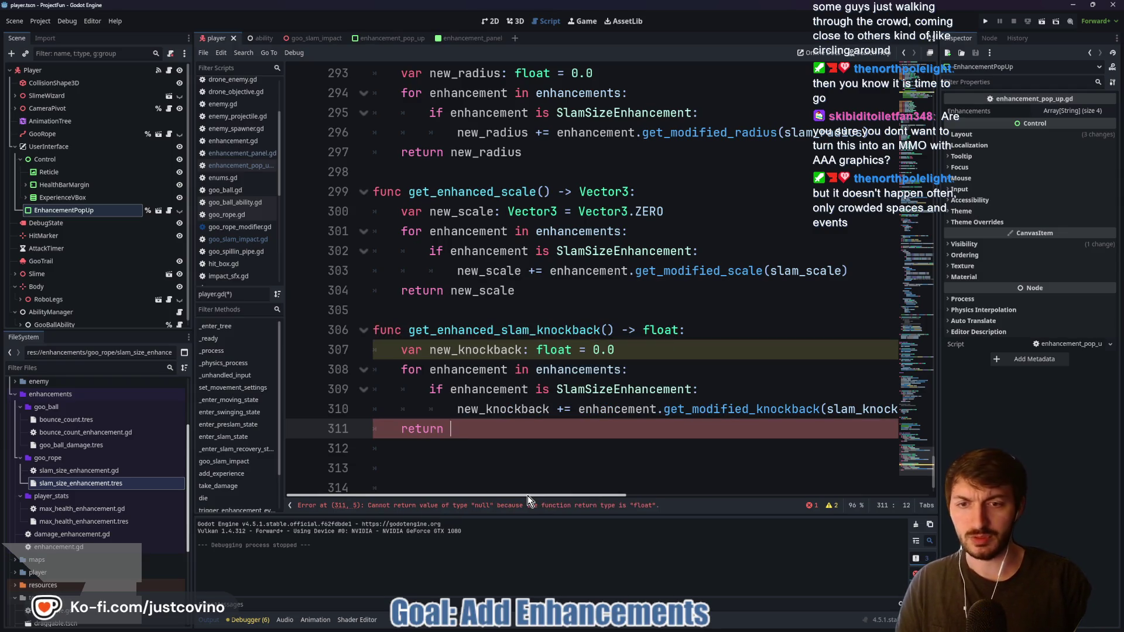
pyautogui.write(' new')
pyautogui.press('Return')
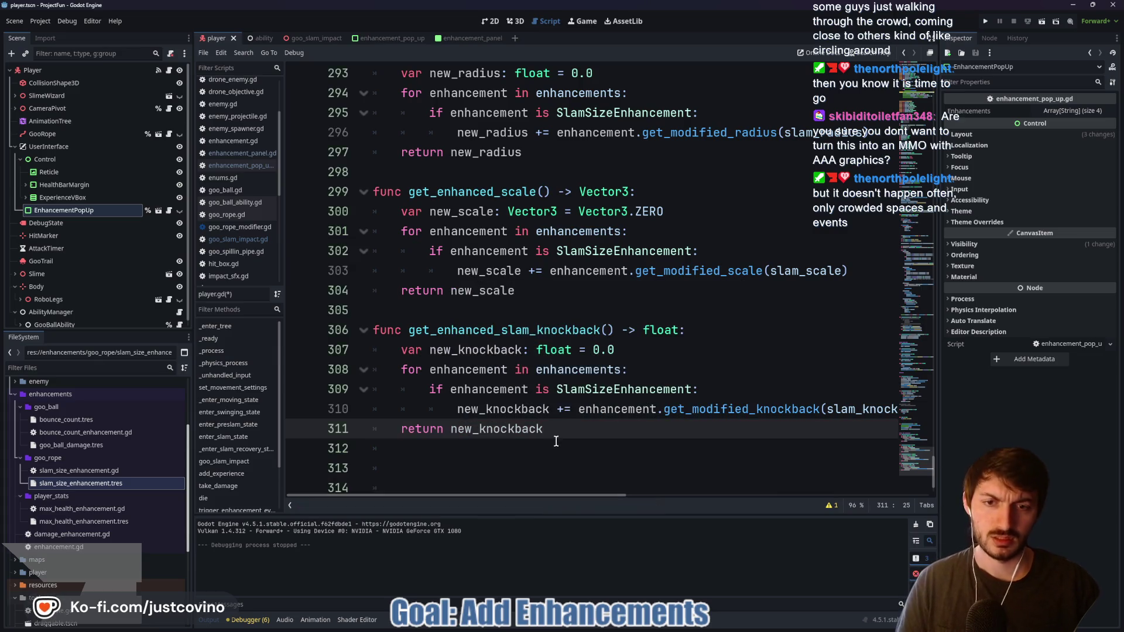
# Step: Append + get_enhanced_slam_knockback() to the slam knockback_power line and save player.gd
pyautogui.hotkey('ctrl', 's')
pyautogui.scroll(8, 641, 396)
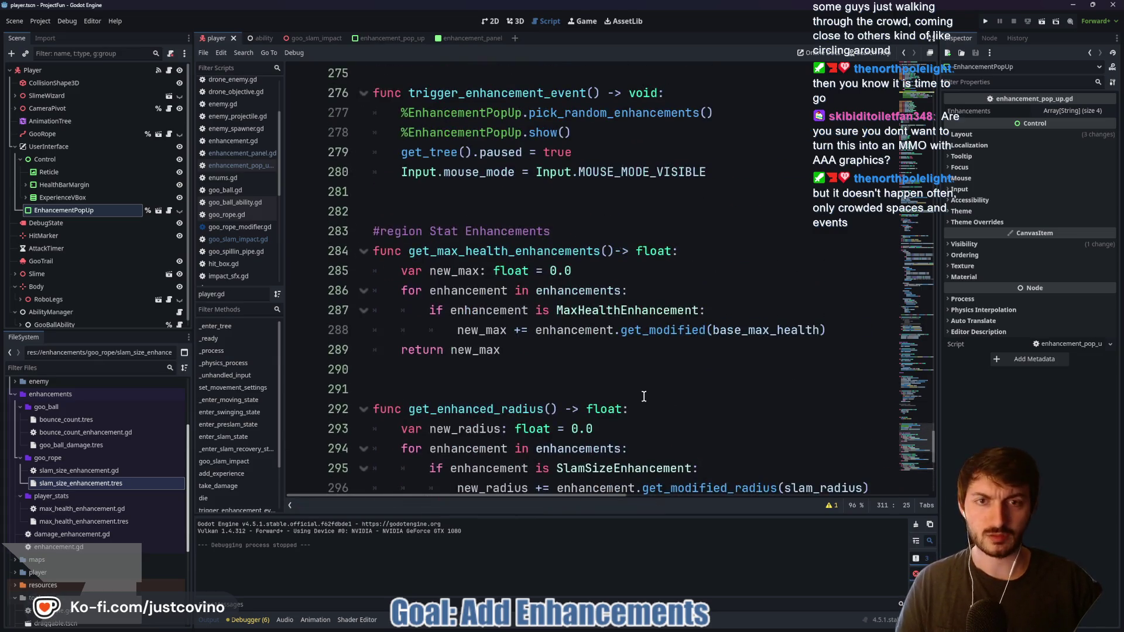
pyautogui.scroll(12, 644, 397)
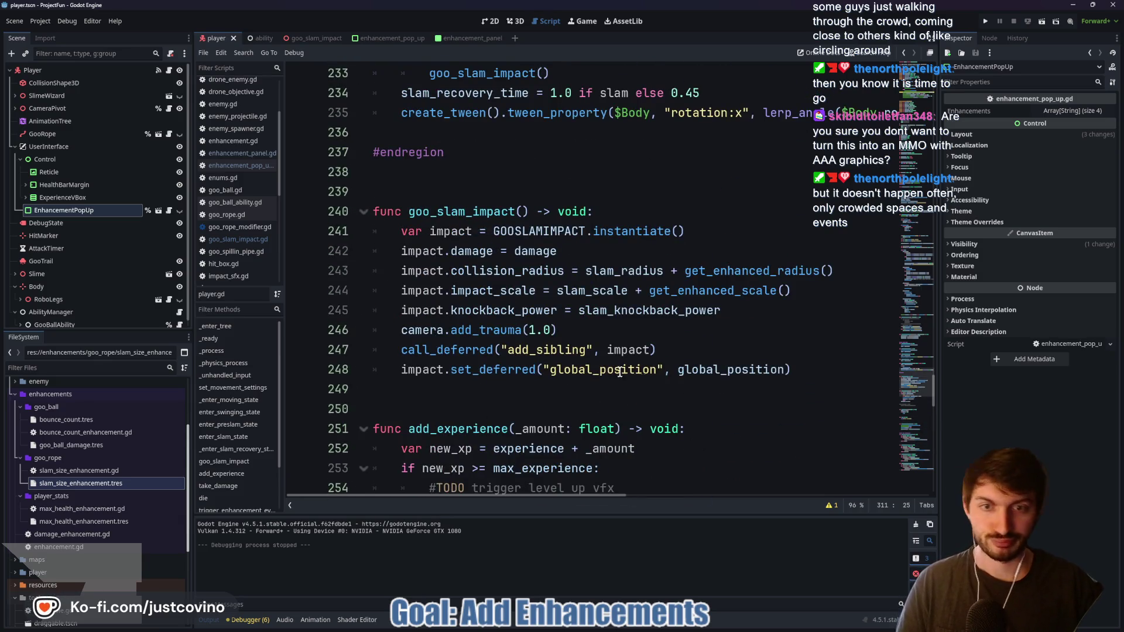
pyautogui.click(750, 310)
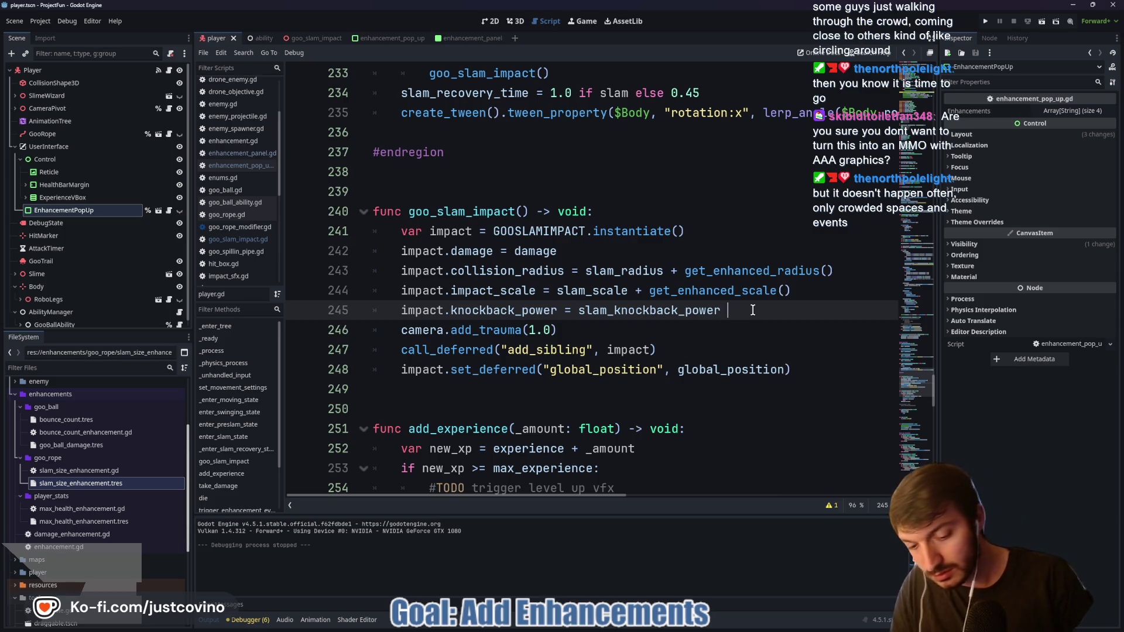
pyautogui.press('BackSpace')
pyautogui.press('BackSpace')
pyautogui.write('+ g')
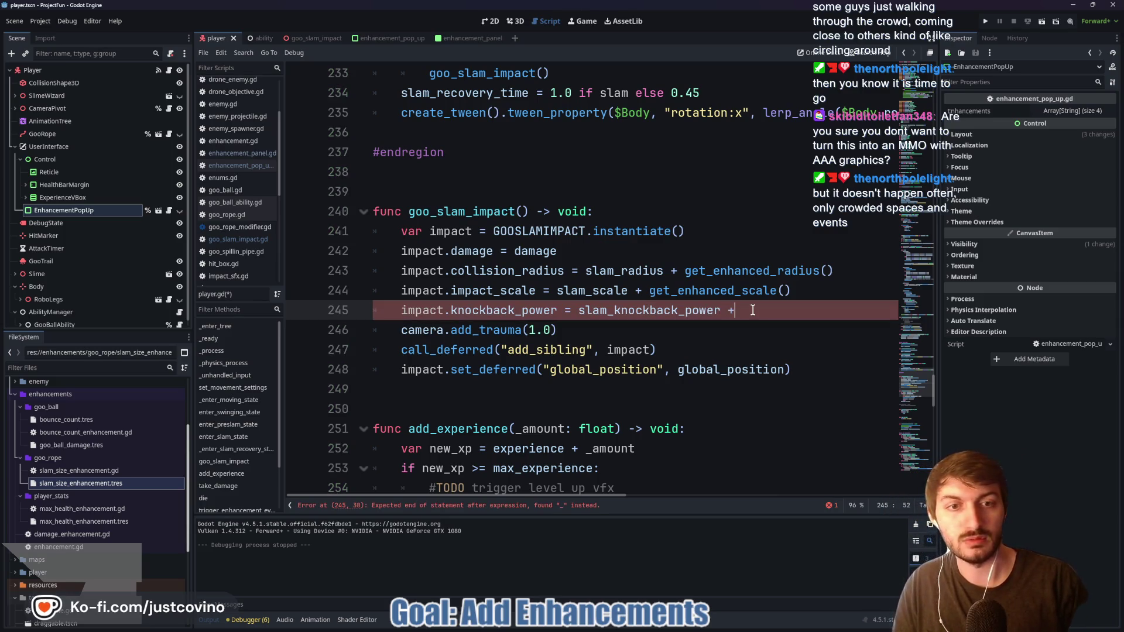
pyautogui.write('et_enhanced')
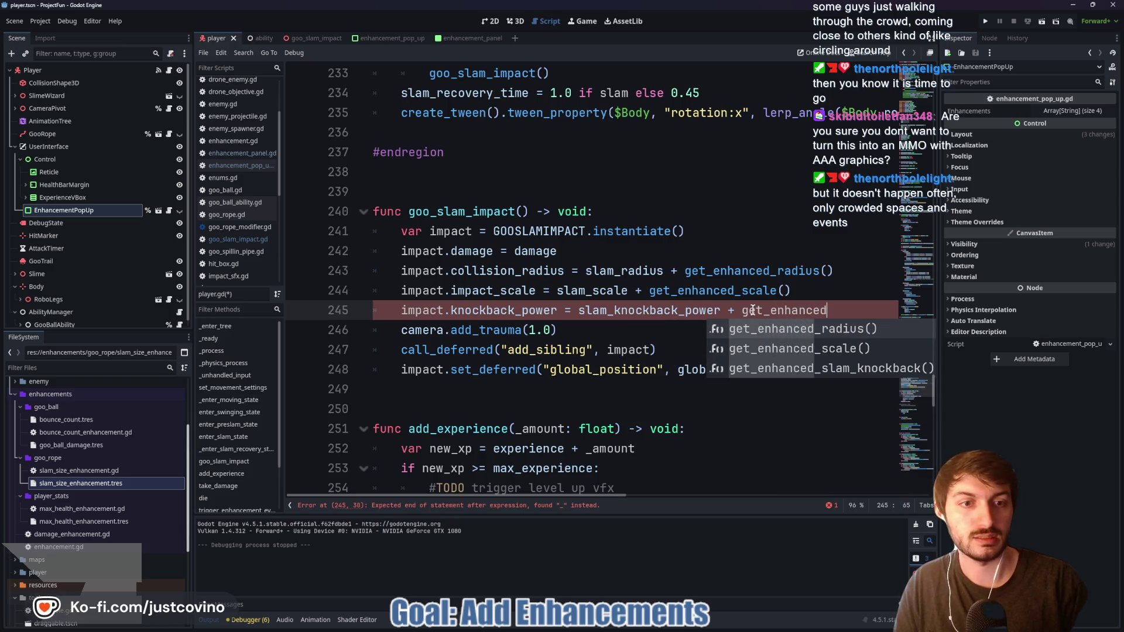
pyautogui.press('Down')
pyautogui.press('Down')
pyautogui.press('Return')
pyautogui.hotkey('ctrl', 's')
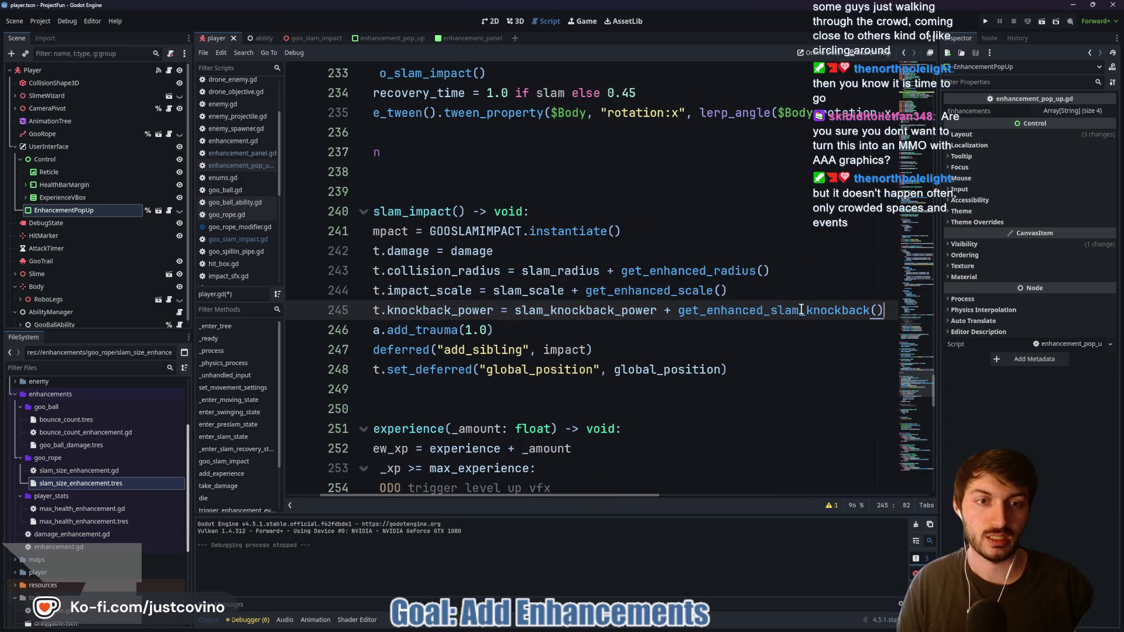
# Step: Follow get_enhanced_slam_knockback to its definition and open the SlamSizeEnhancement script
pyautogui.keyDown('ctrl'); pyautogui.click(769, 310); pyautogui.keyUp('ctrl')
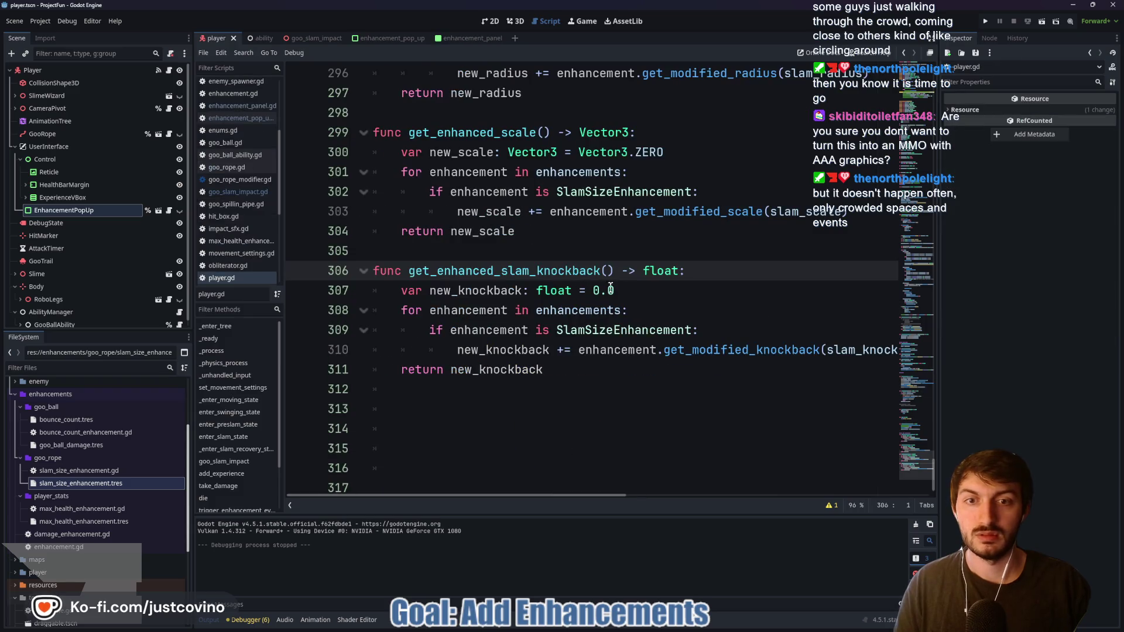
pyautogui.click(608, 377)
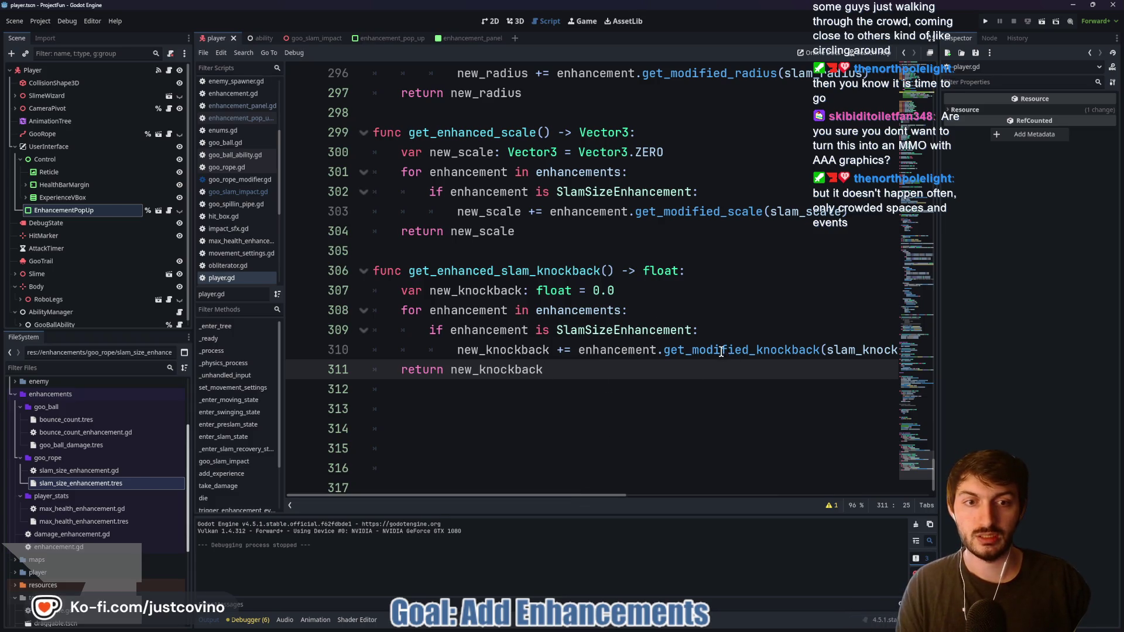
pyautogui.keyDown('ctrl'); pyautogui.click(625, 331); pyautogui.keyUp('ctrl')
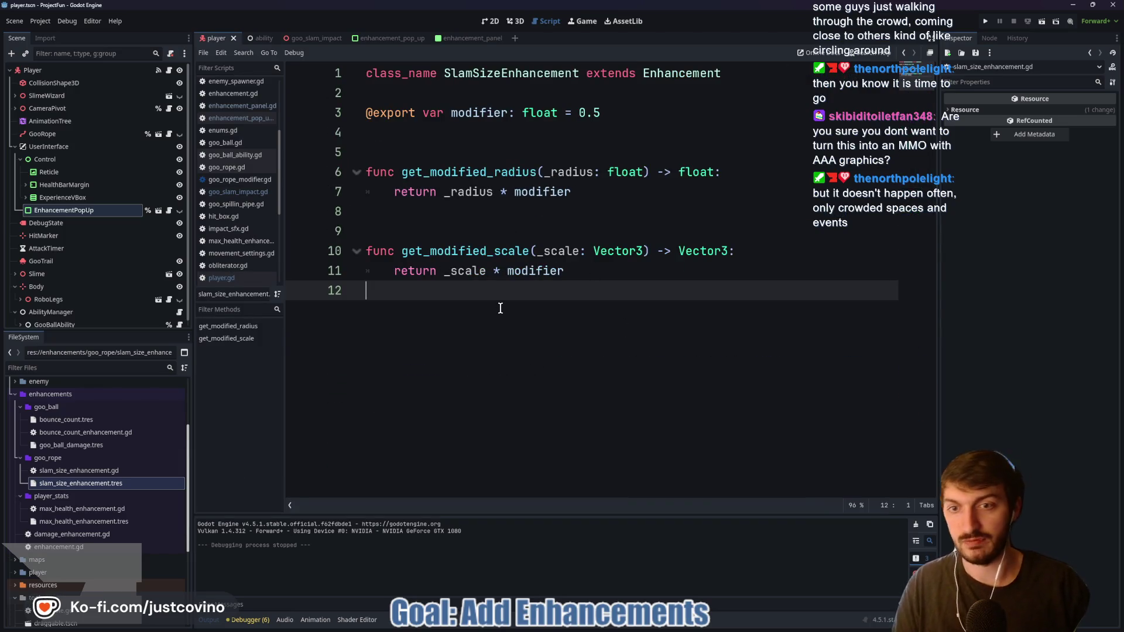
# Step: Add func get_modified_knockback(_knockback: float) -> float returning _knockback * modifier
pyautogui.press('Return')
pyautogui.write('func get_enha')
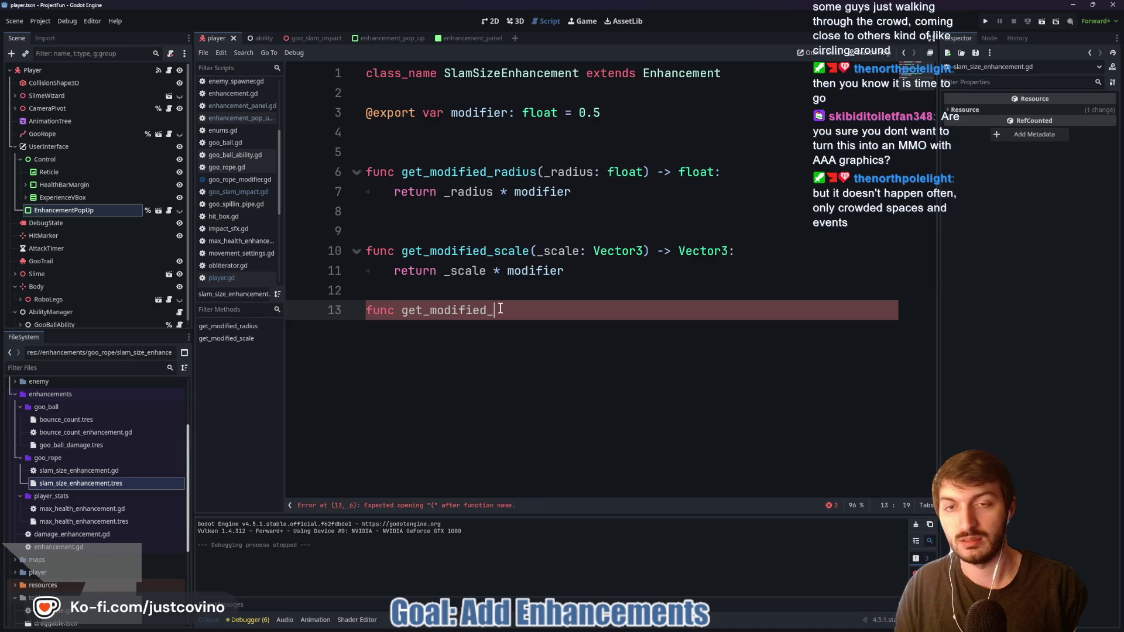
pyautogui.write('back(')
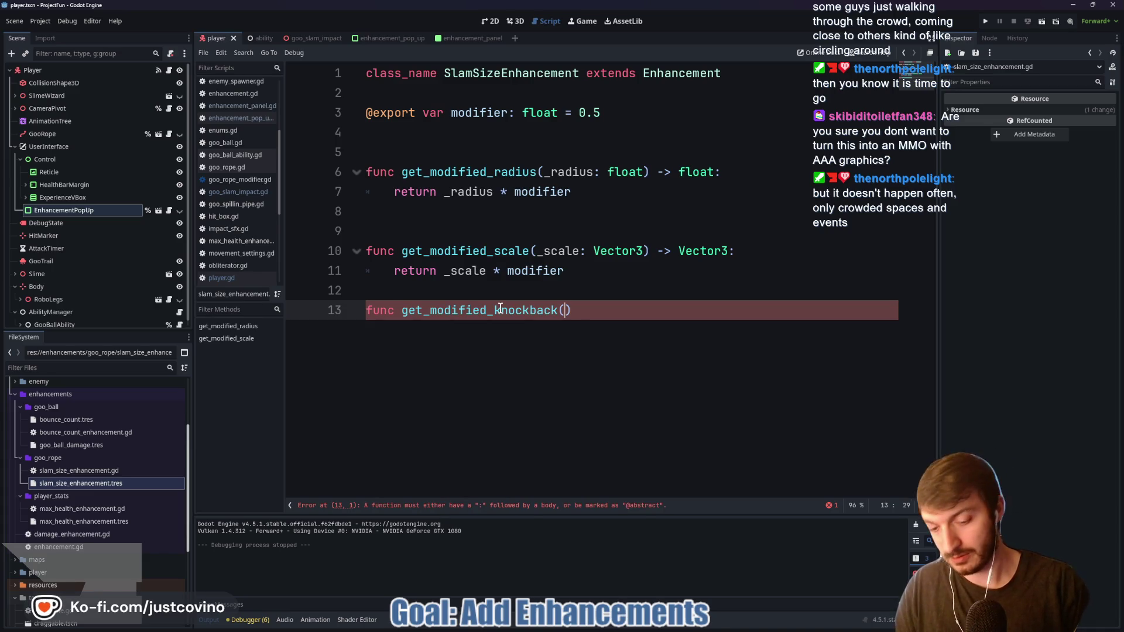
pyautogui.write('knockback:')
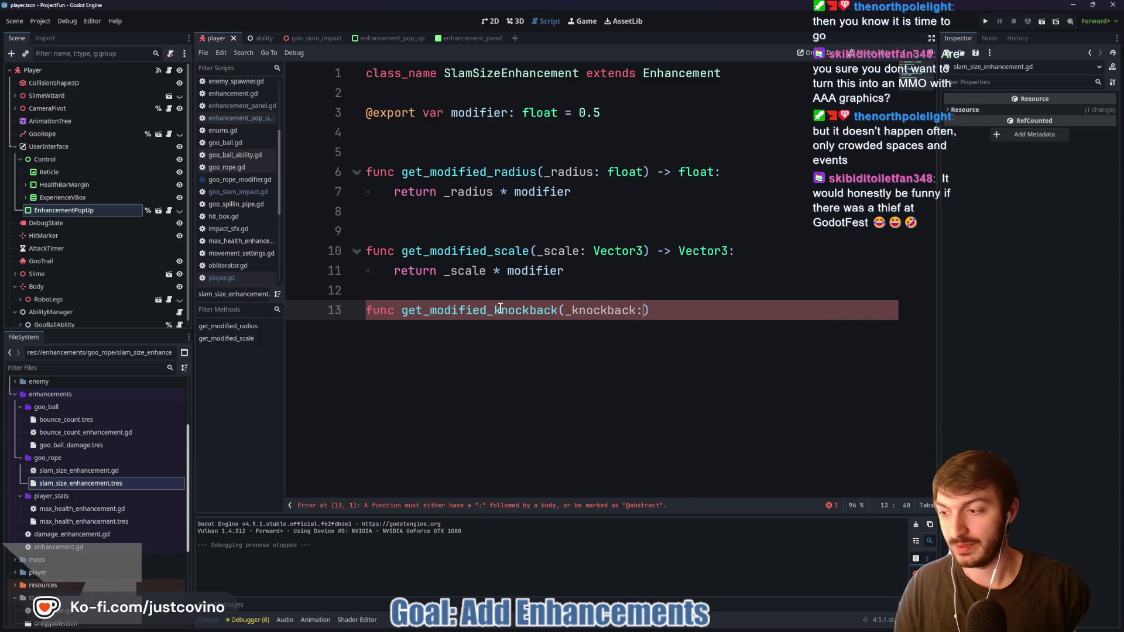
pyautogui.write(' float')
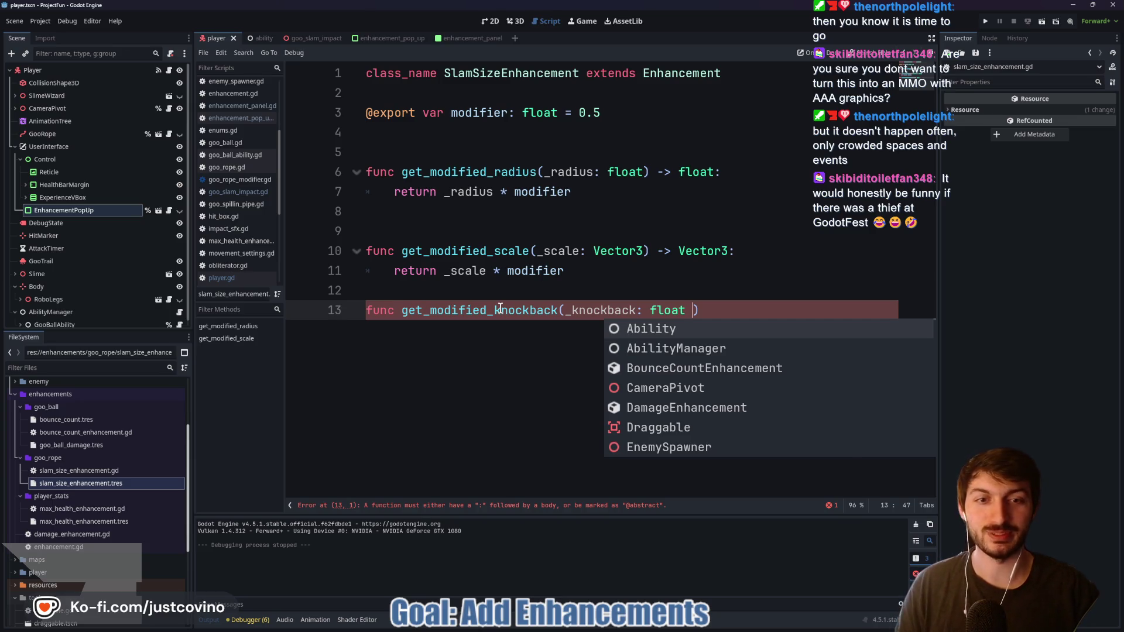
pyautogui.press('BackSpace')
pyautogui.press('Right')
pyautogui.write('->')
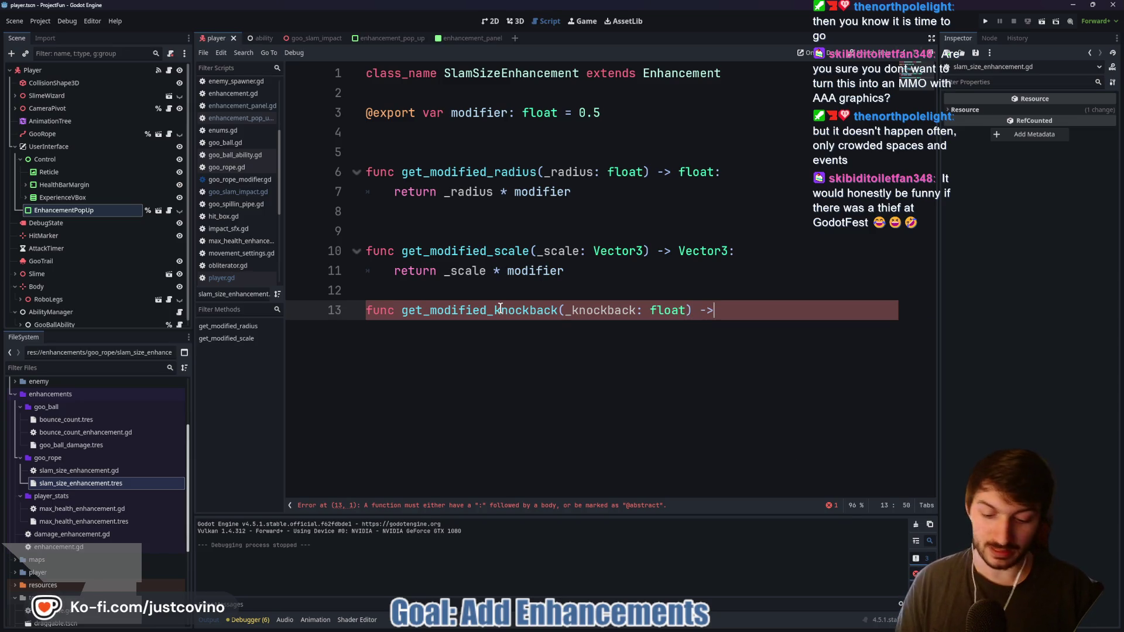
pyautogui.write(' float:')
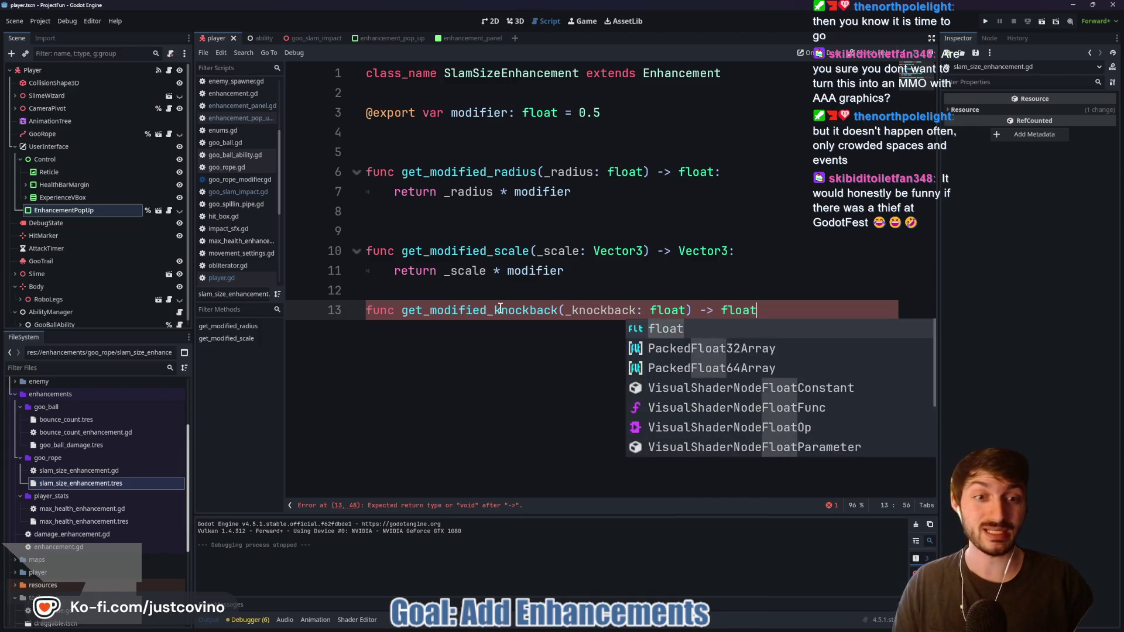
pyautogui.press('Return')
pyautogui.write('return')
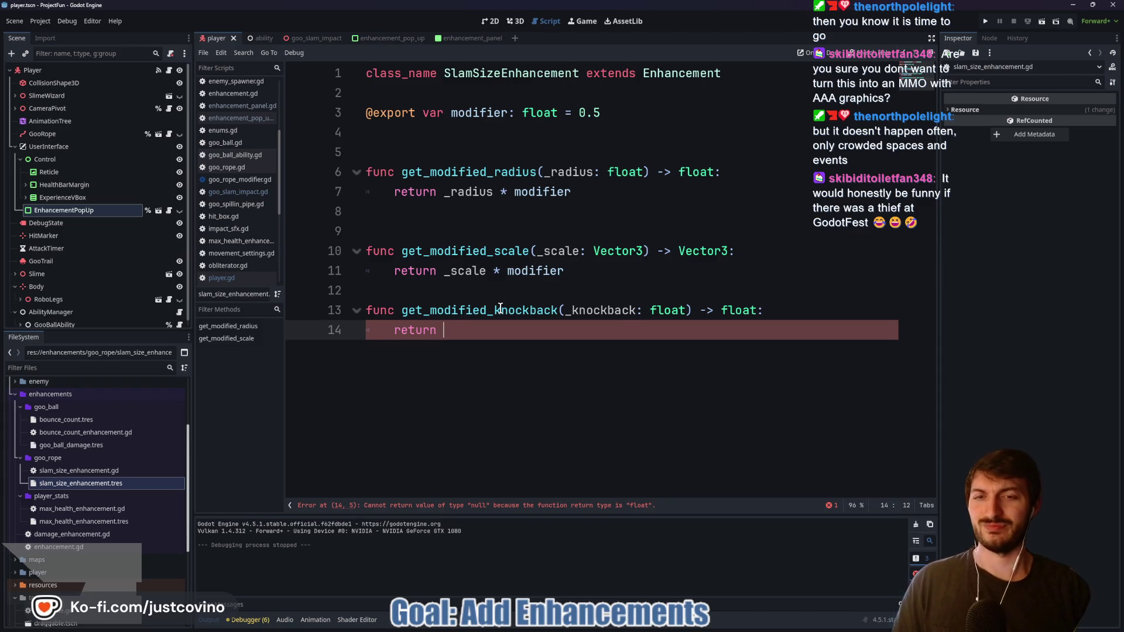
pyautogui.write('knockback * m')
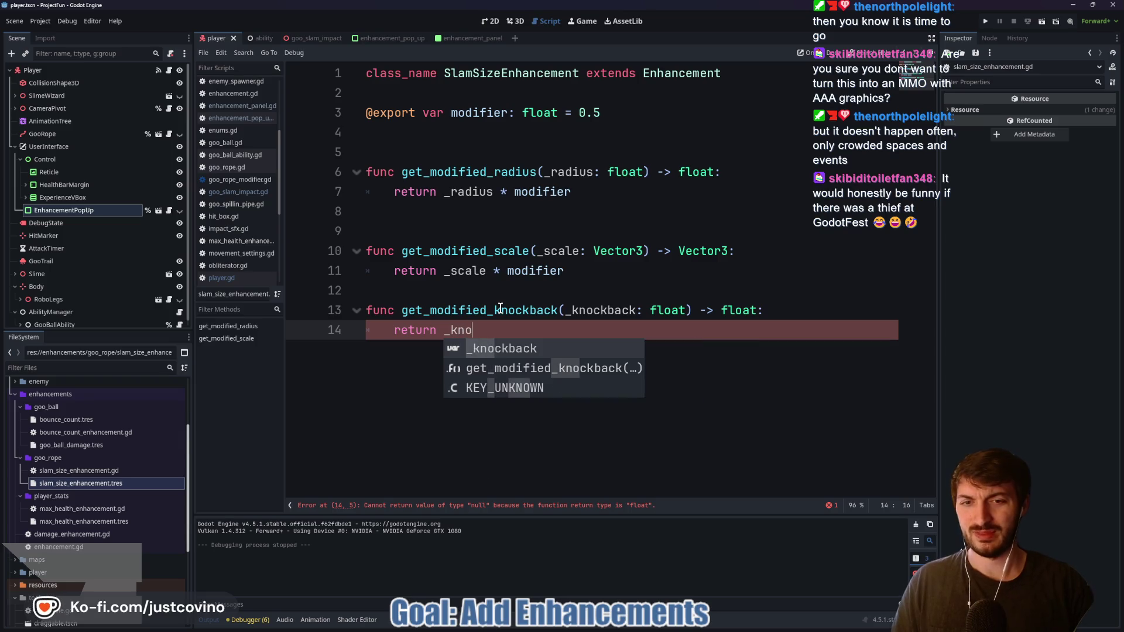
pyautogui.write('odif')
pyautogui.press('Return')
pyautogui.press('Return')
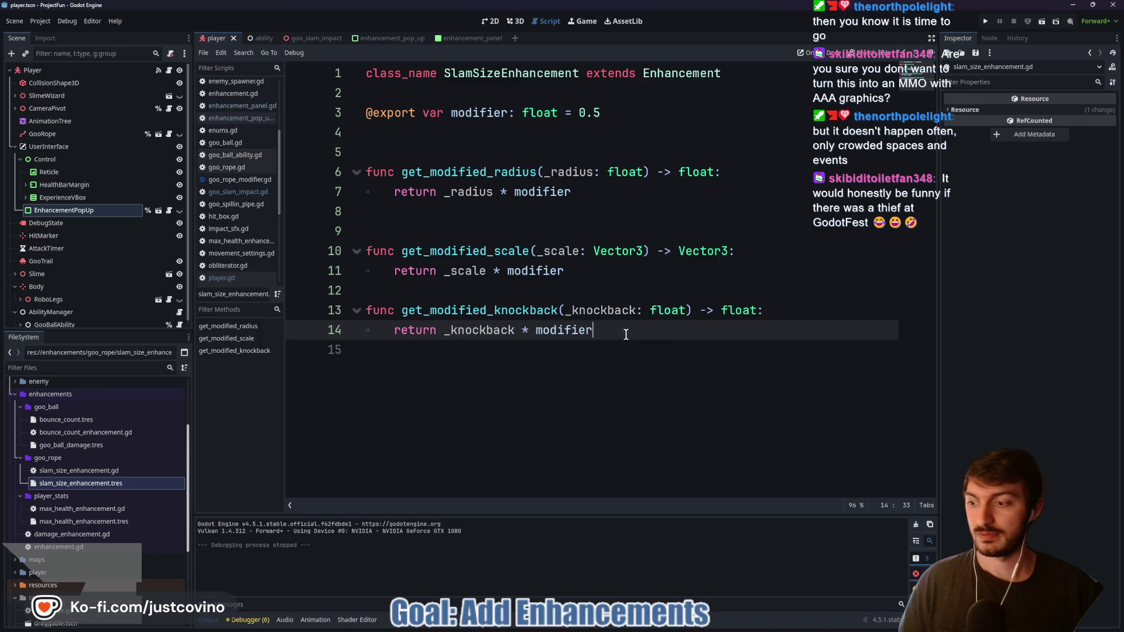
# Step: Switch from slam_size_enhancement.gd back to player.gd via the script list
pyautogui.moveTo(401, 311); pyautogui.dragTo(554, 311)
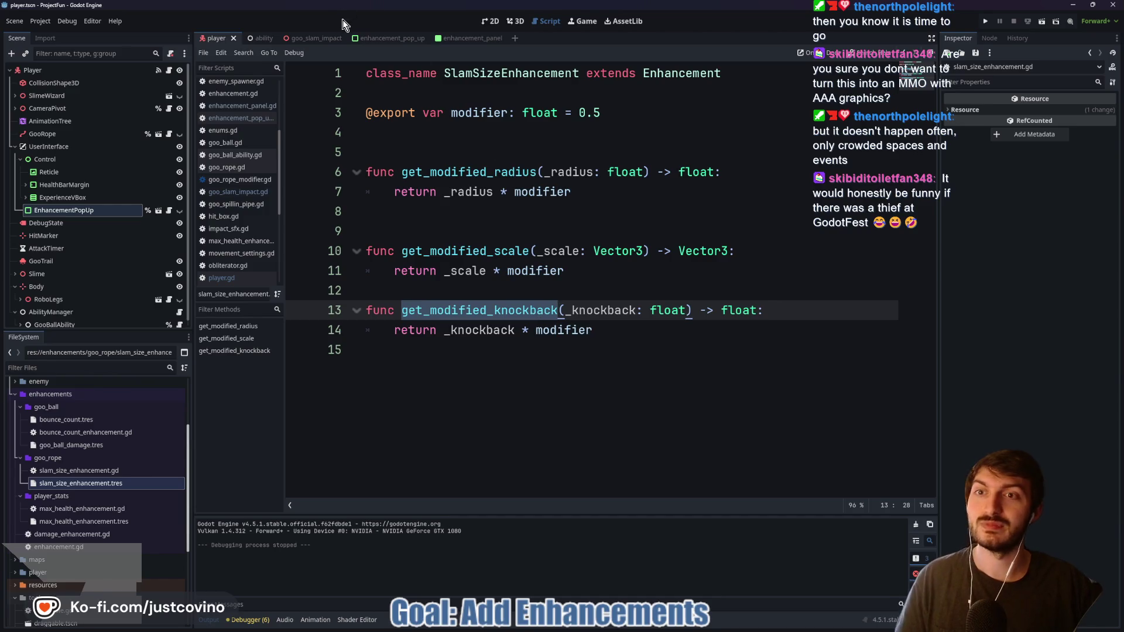
pyautogui.click(169, 211)
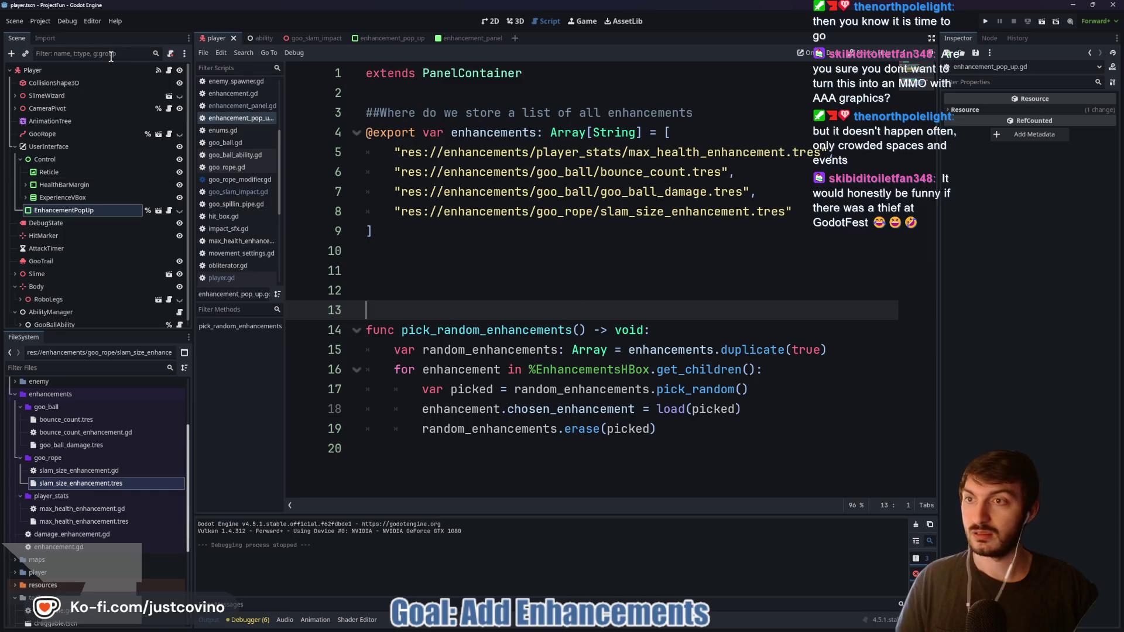
pyautogui.click(169, 70)
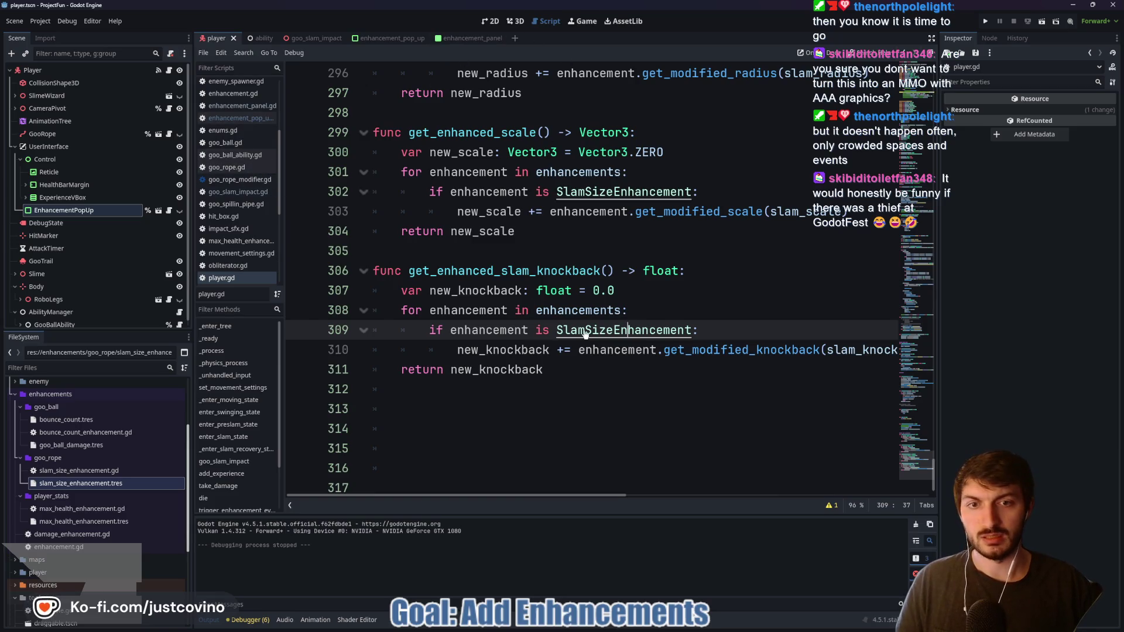
# Step: Check the SlamSizeEnhancement class, then locate get_enhanced_slam_knockback back in player.gd
pyautogui.keyDown('ctrl'); pyautogui.click(598, 332); pyautogui.keyUp('ctrl')
pyautogui.click(622, 334)
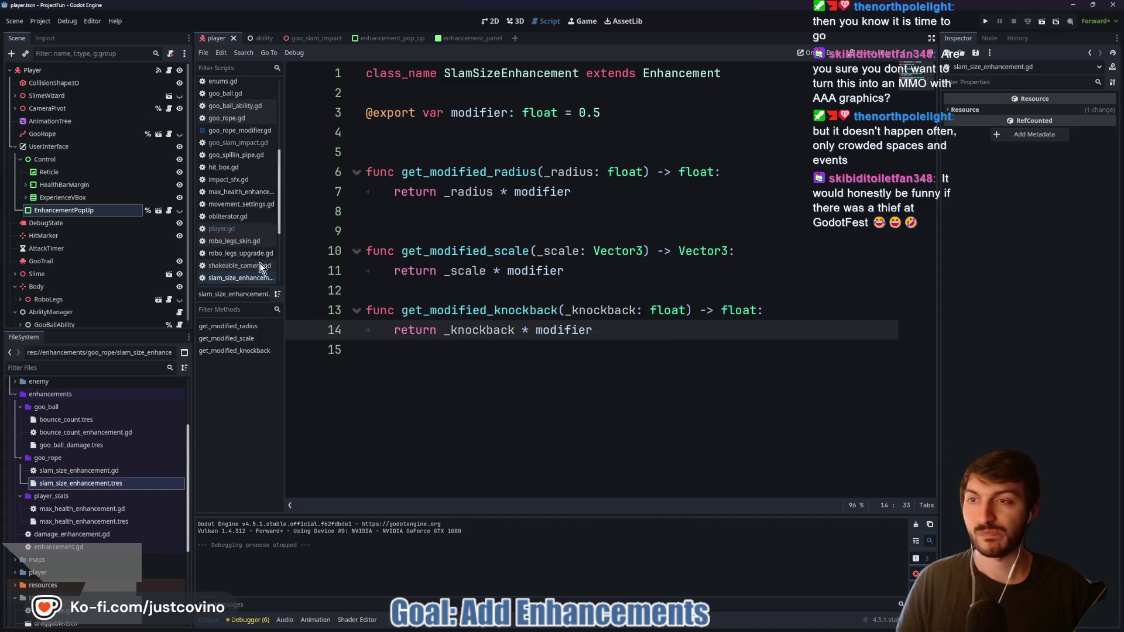
pyautogui.click(221, 229)
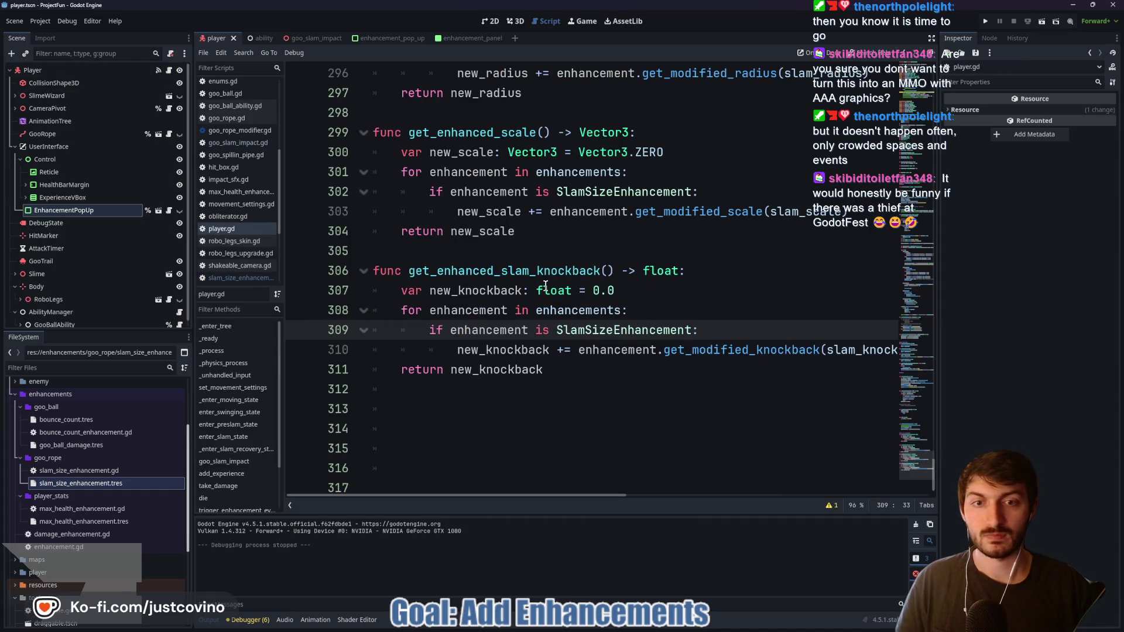
pyautogui.scroll(-1, 607, 398)
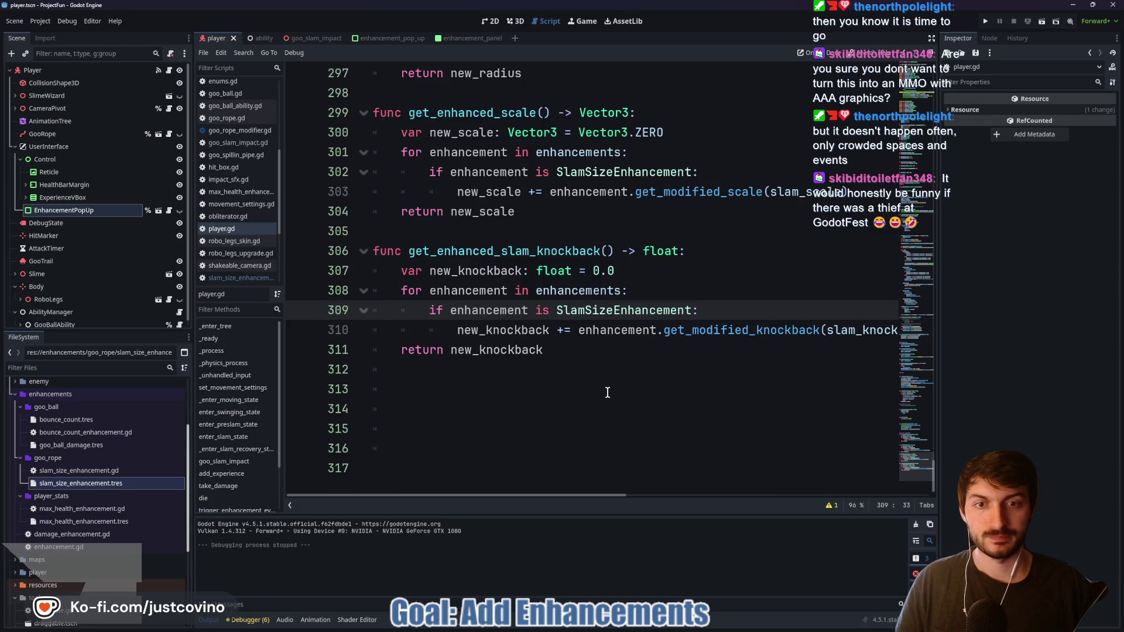
pyautogui.doubleClick(487, 252)
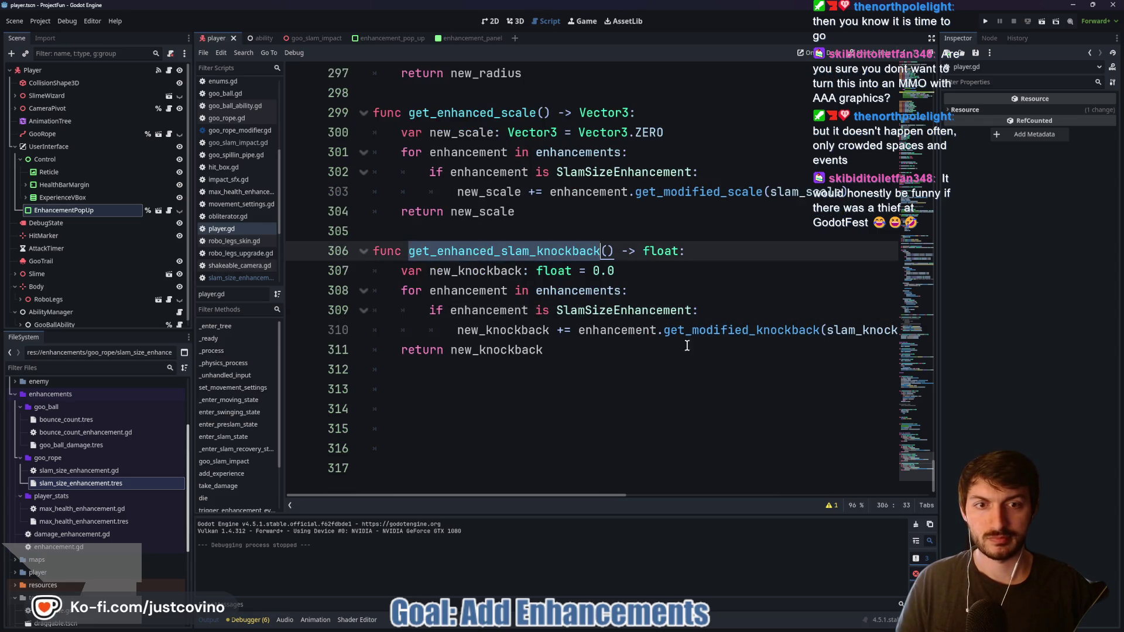
# Step: Review goo_slam_impact's knockback code, open the goo_slam_impact script, and run the project
pyautogui.scroll(7, 670, 368)
pyautogui.scroll(-7, 673, 369)
pyautogui.scroll(7, 676, 369)
pyautogui.scroll(3, 677, 369)
pyautogui.scroll(-1, 678, 370)
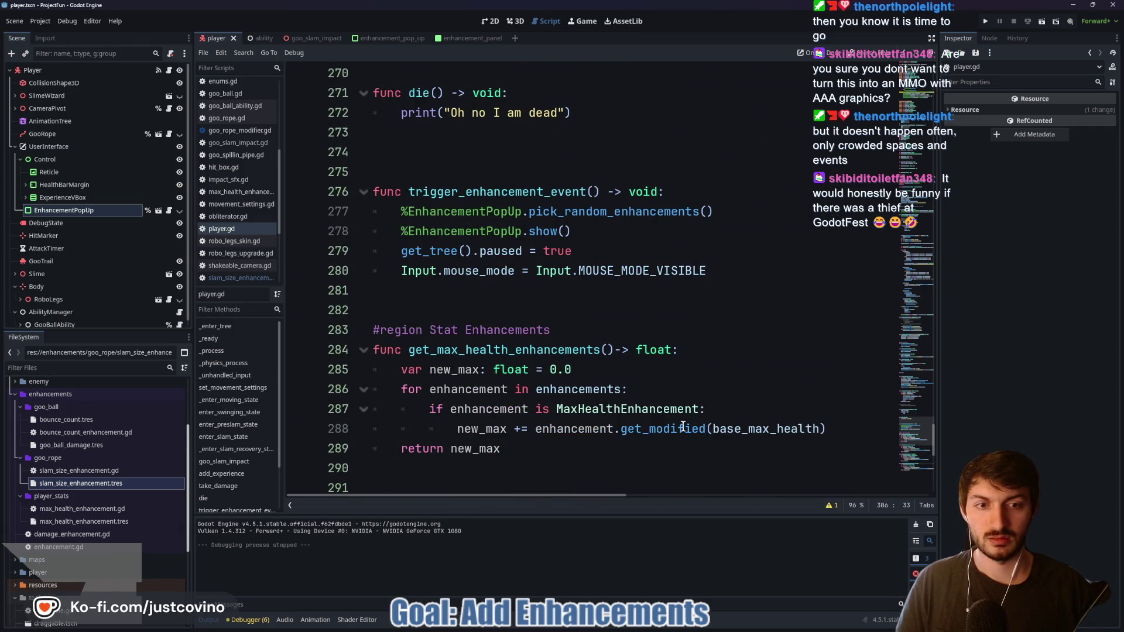
pyautogui.scroll(7, 682, 410)
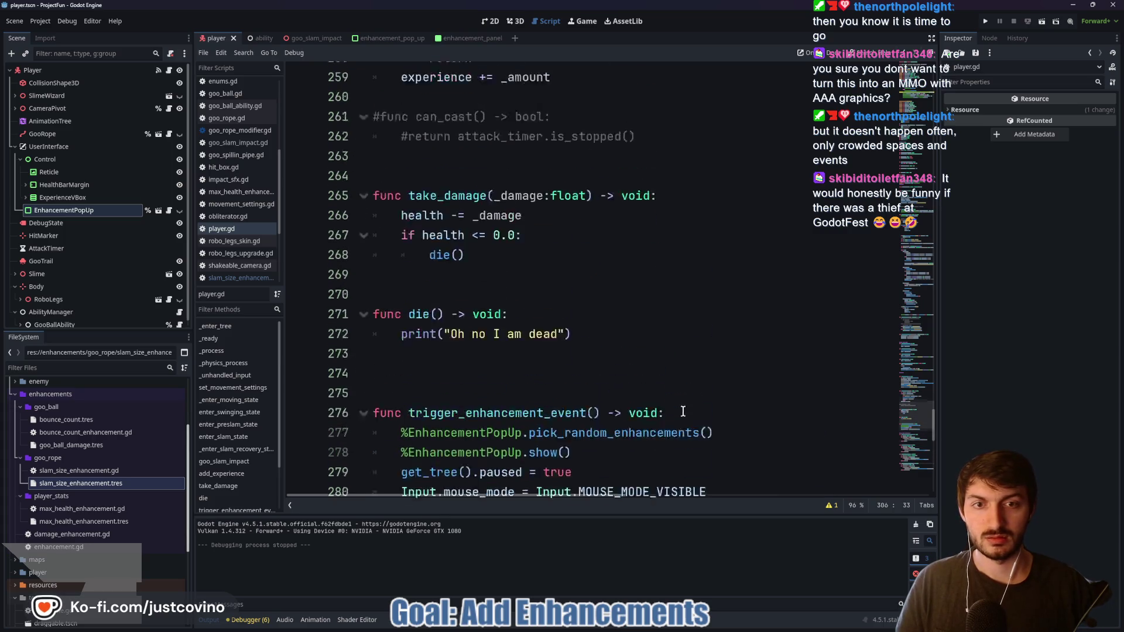
pyautogui.scroll(4, 682, 406)
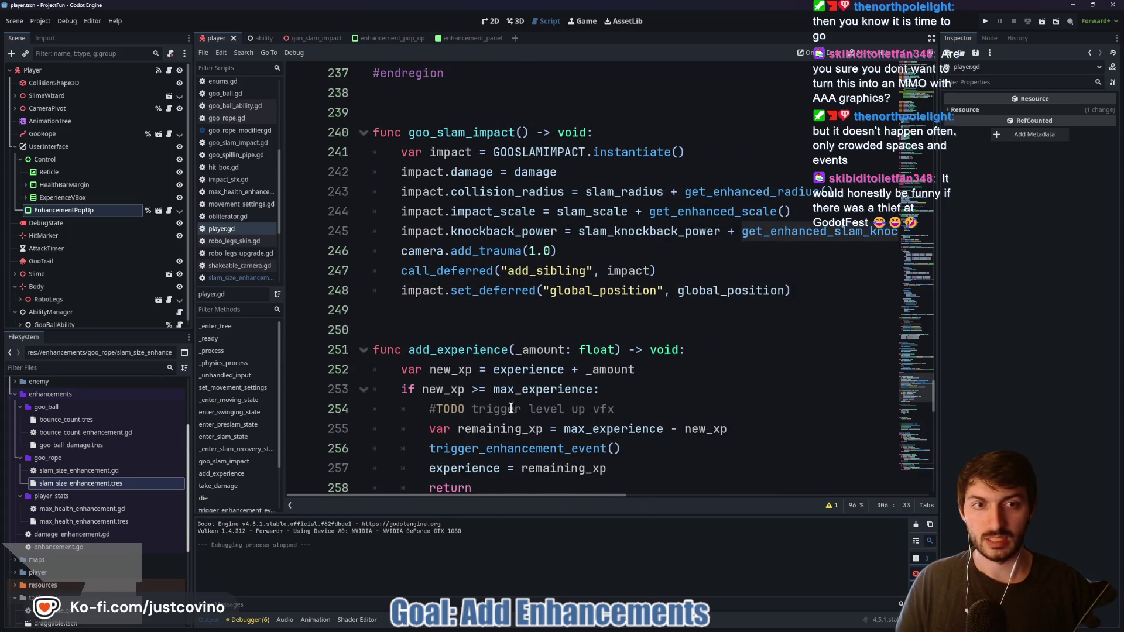
pyautogui.click(669, 326)
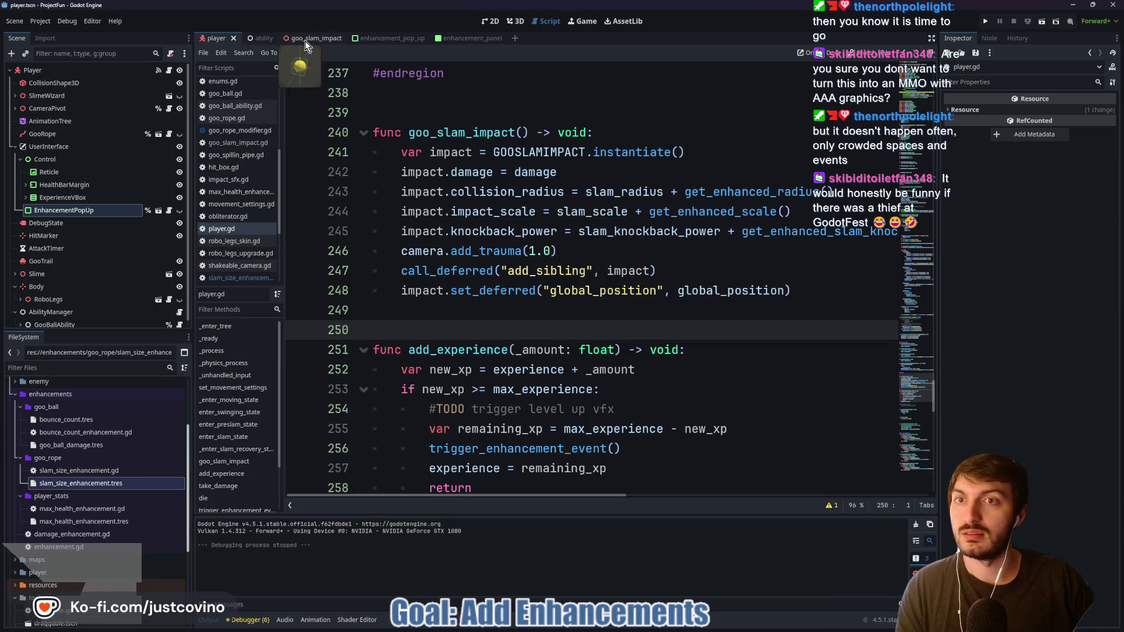
pyautogui.click(321, 41)
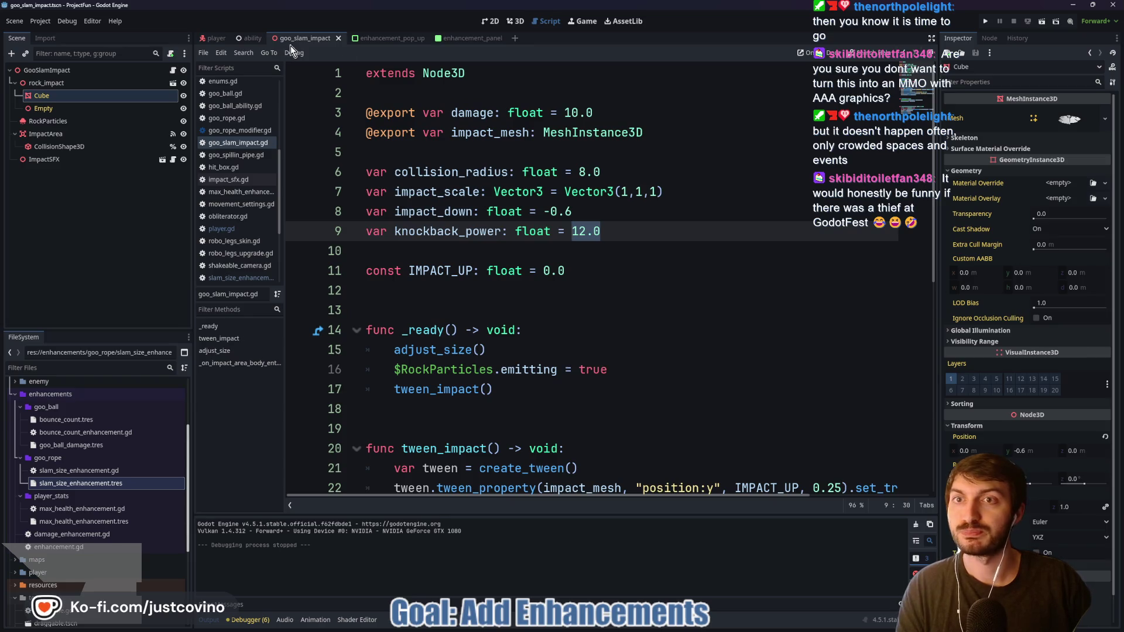
pyautogui.click(983, 23)
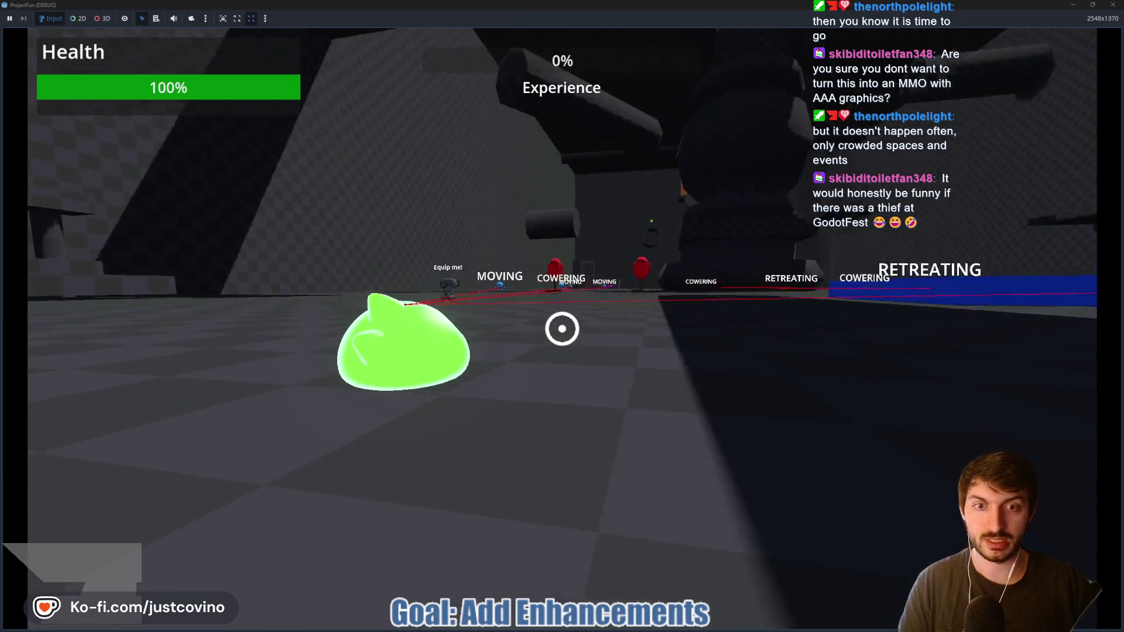
# Step: Walk to and equip the Equip me! robot, then slam and fire goo balls at enemies
pyautogui.press('w')
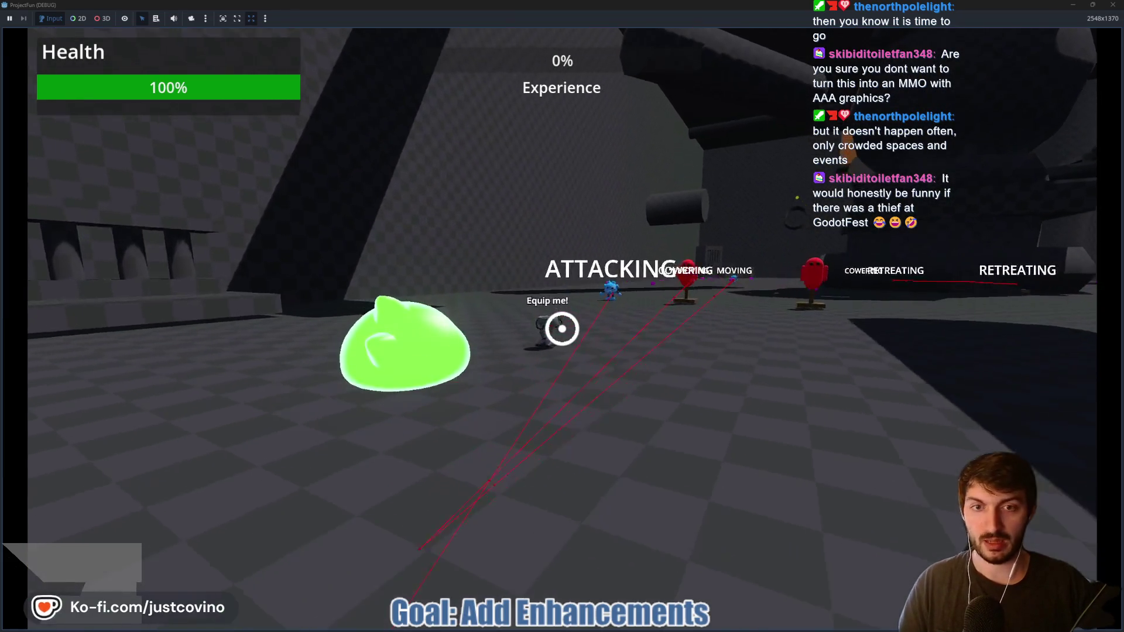
pyautogui.press('w')
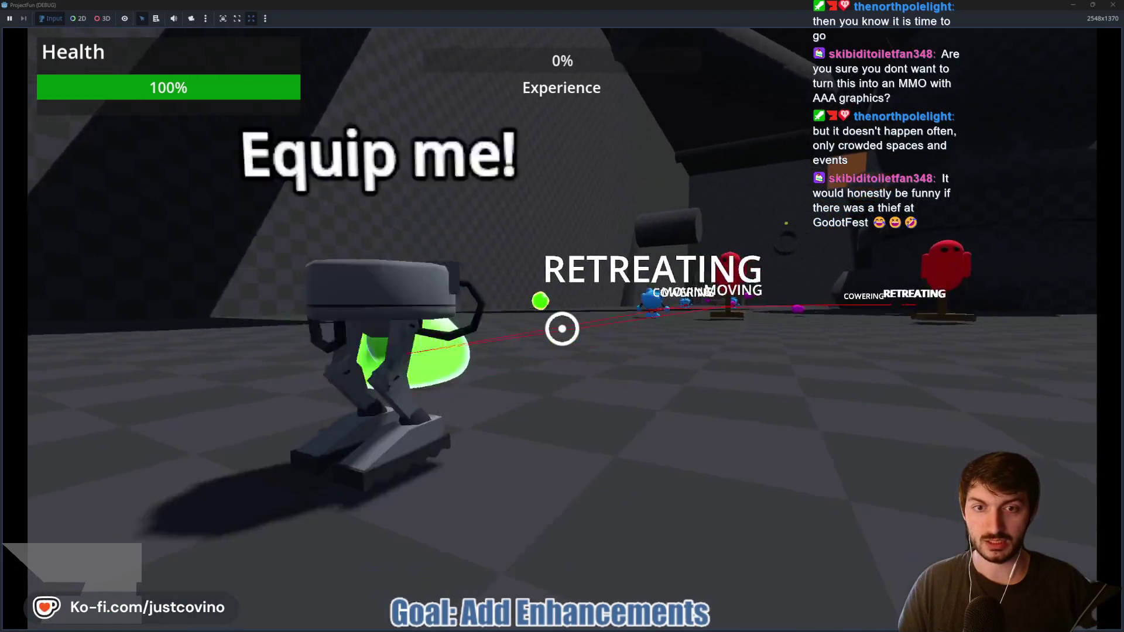
pyautogui.press('e')
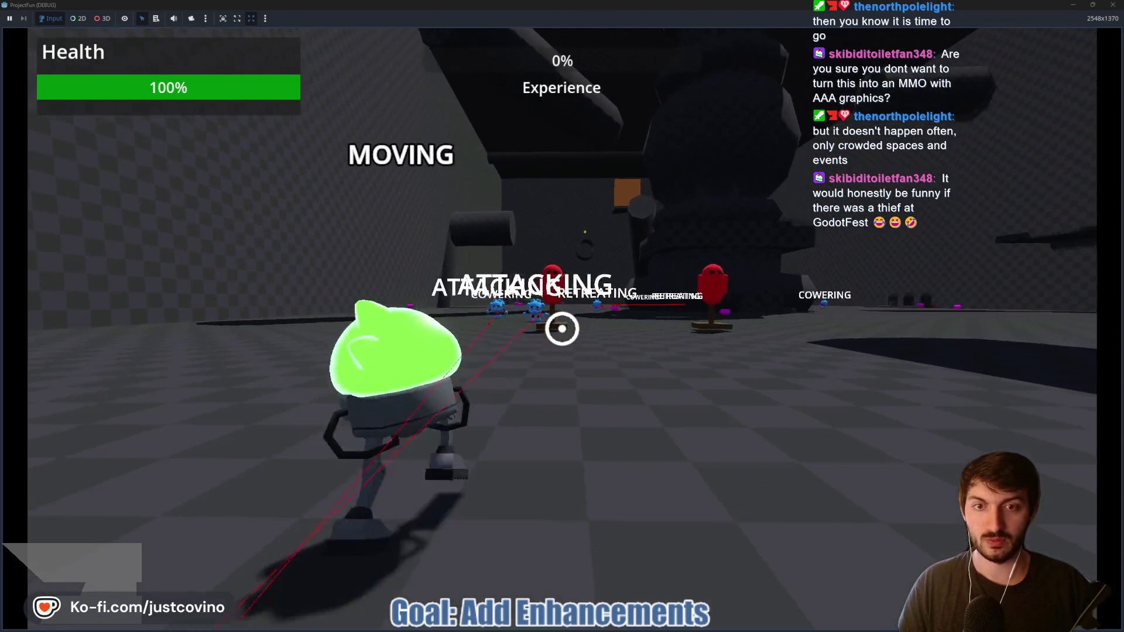
pyautogui.press('w')
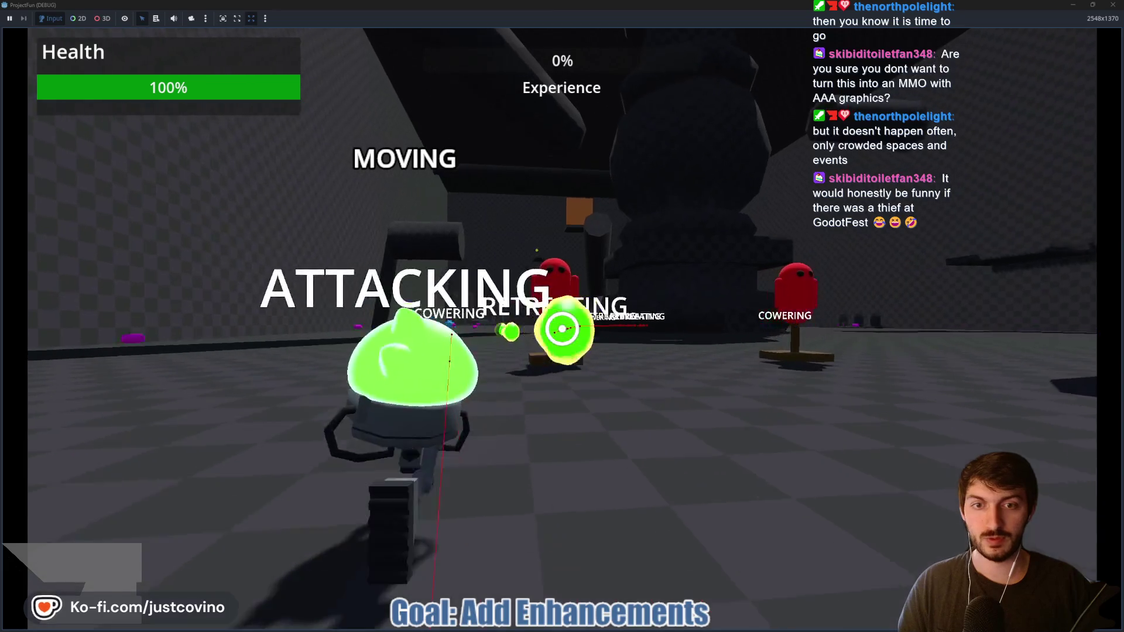
pyautogui.press('w')
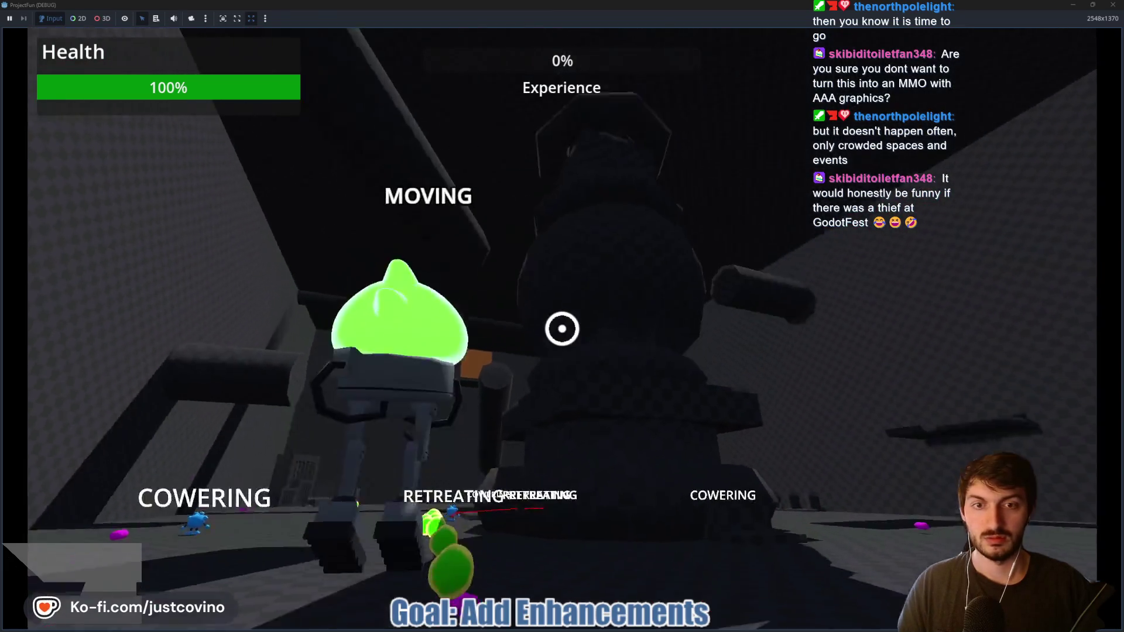
pyautogui.press('space')
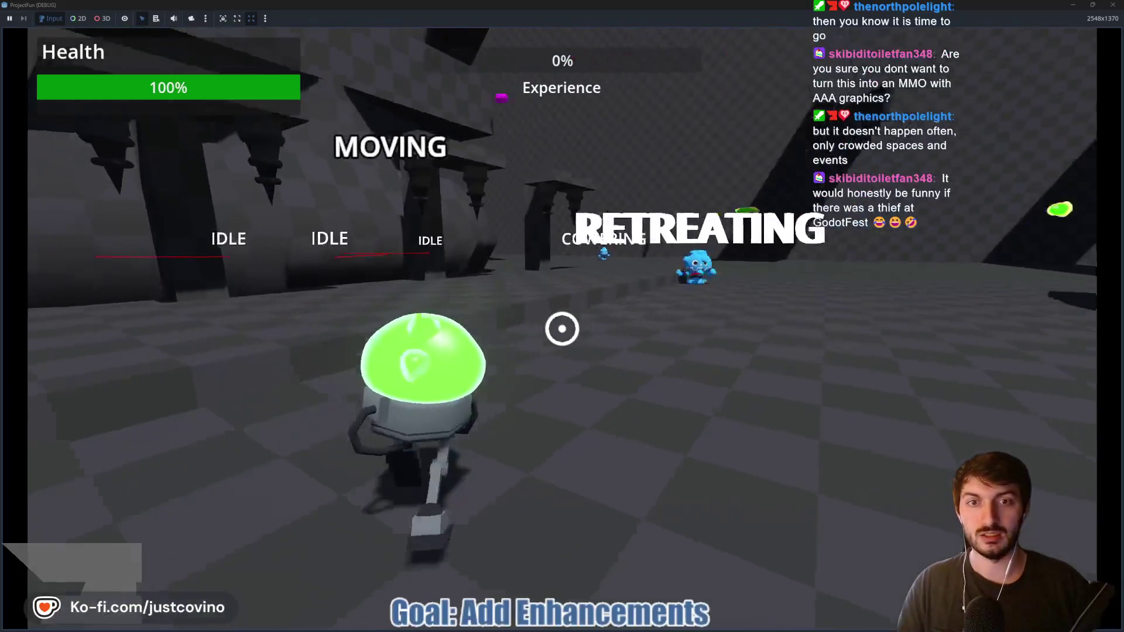
pyautogui.click(562, 328)
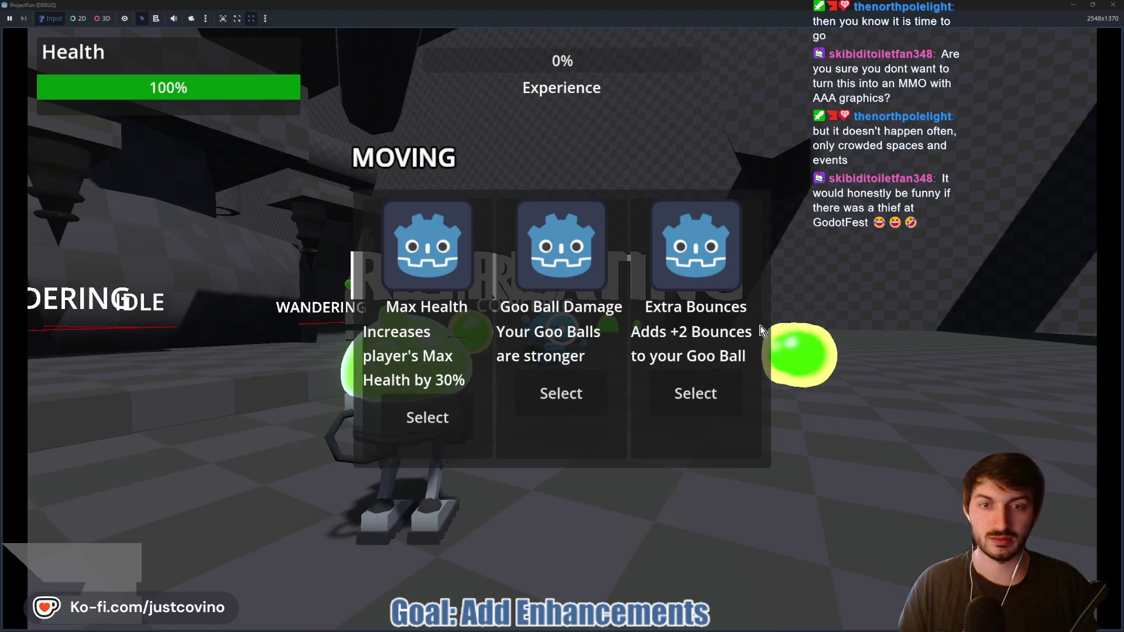
# Step: Pick upgrades from the level-up choices, including Goo Slam Size and Extra Bounces
pyautogui.click(539, 391)
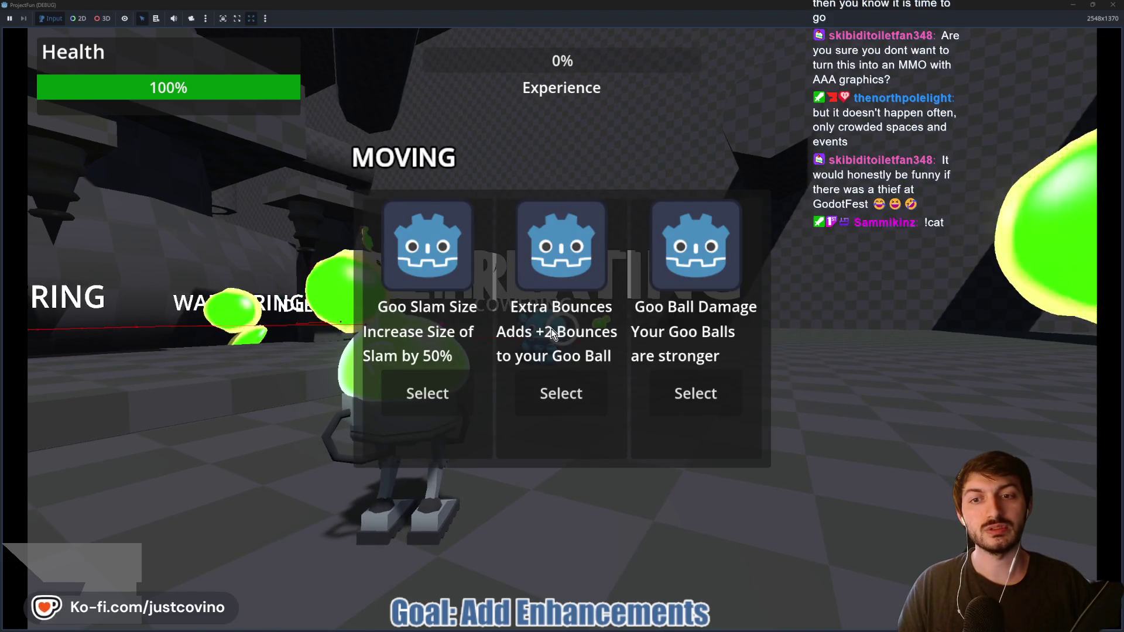
pyautogui.click(409, 395)
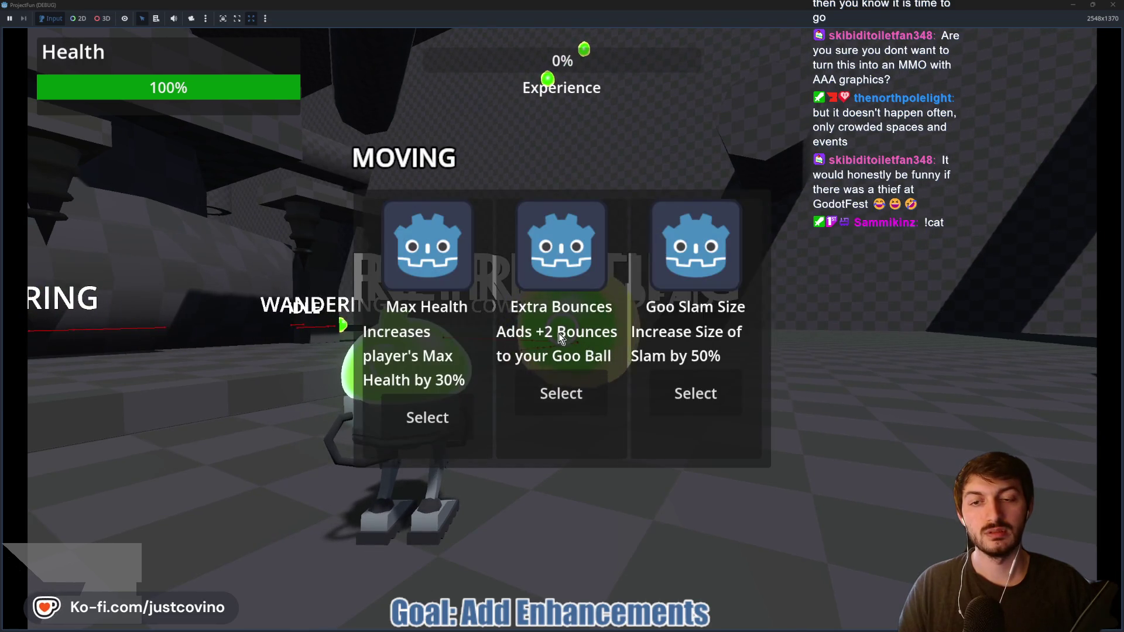
pyautogui.click(709, 381)
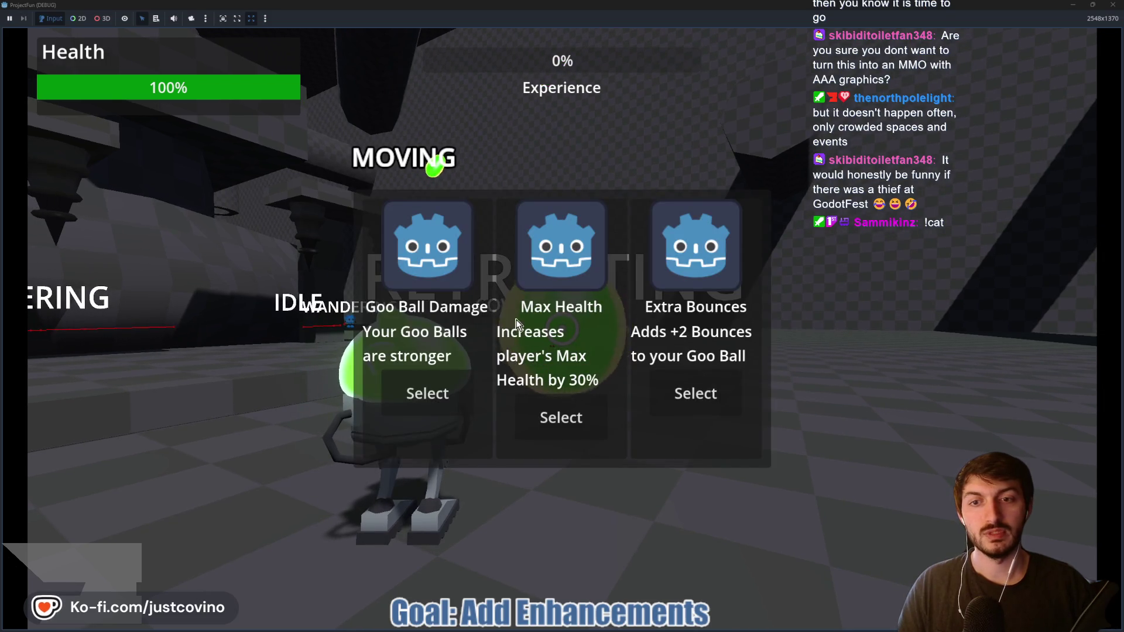
pyautogui.click(673, 394)
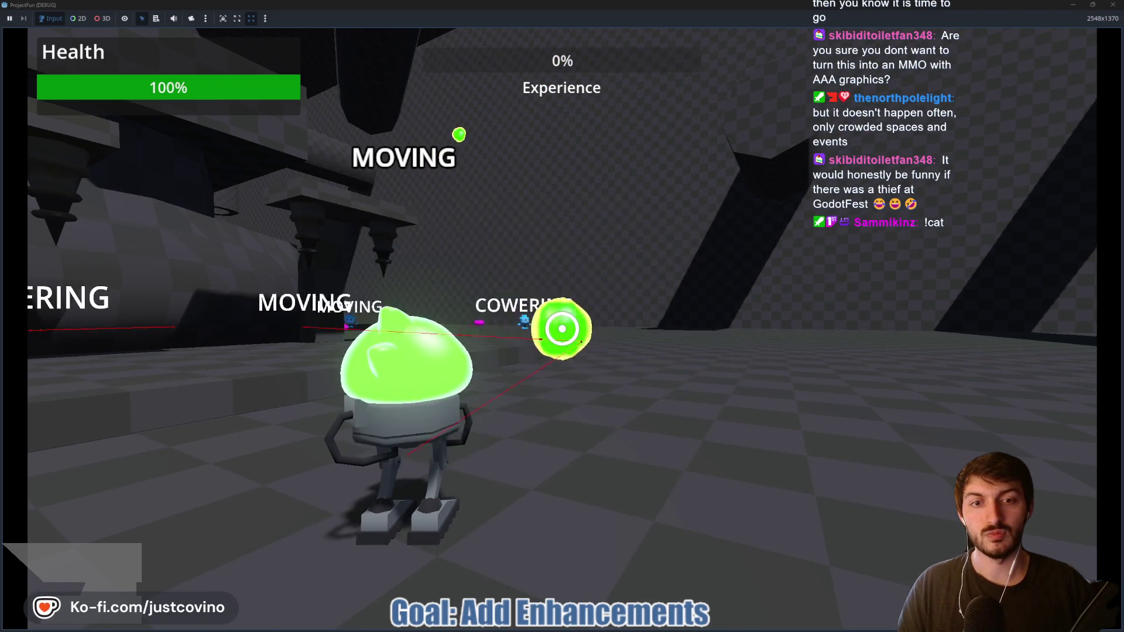
# Step: Move through the arena grappling and slamming with the bigger slam, then stop the game with F8
pyautogui.press('w')
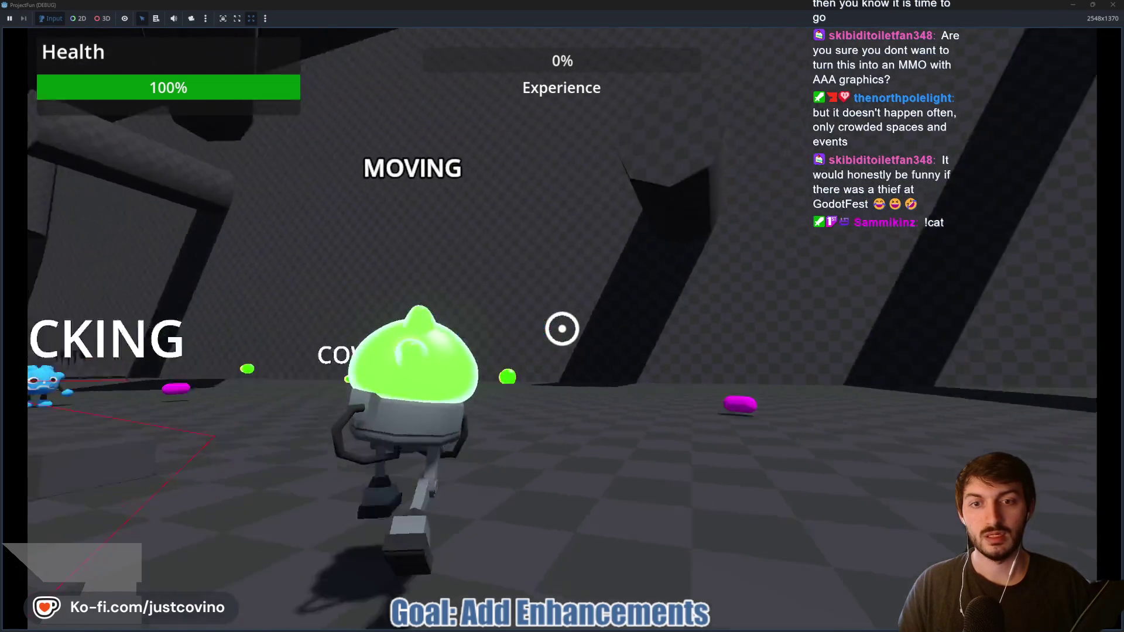
pyautogui.press('w')
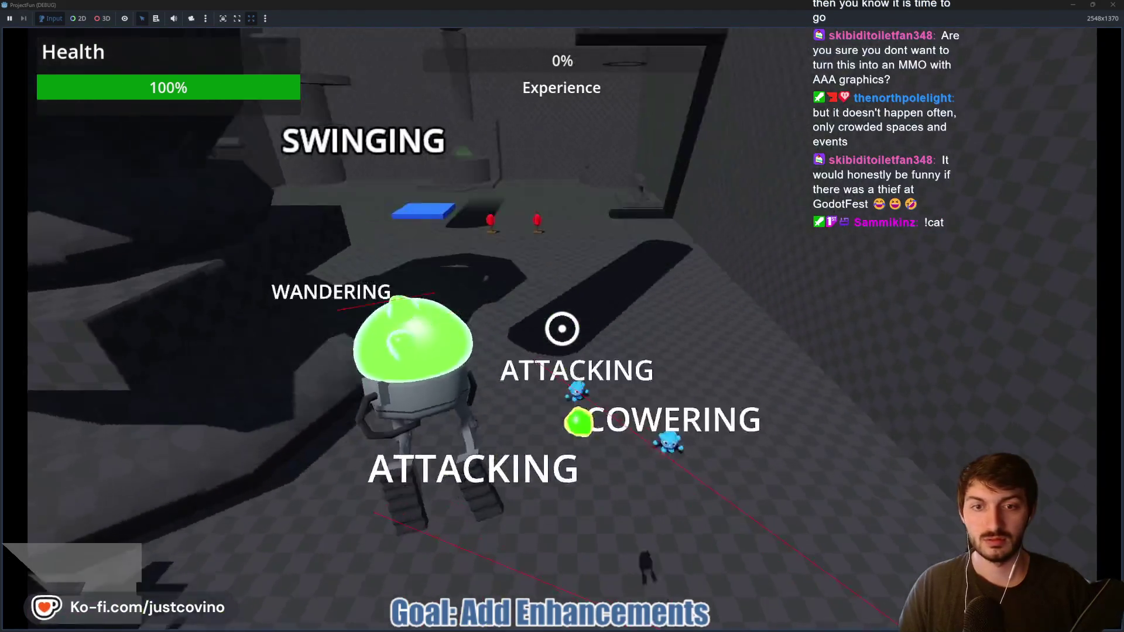
pyautogui.press('w')
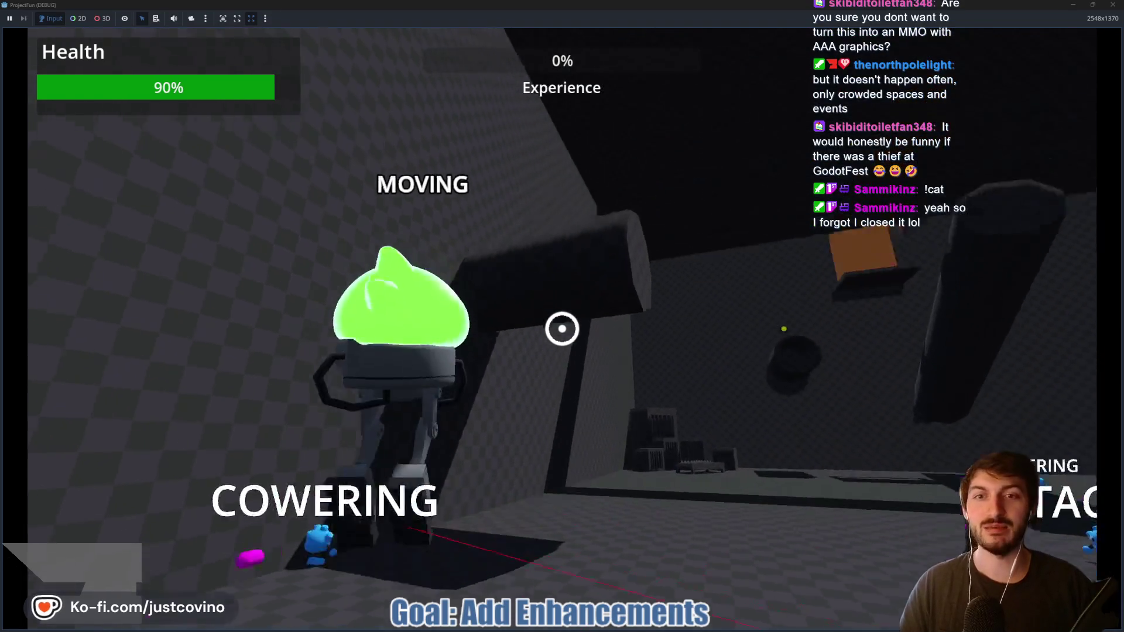
pyautogui.click(562, 328)
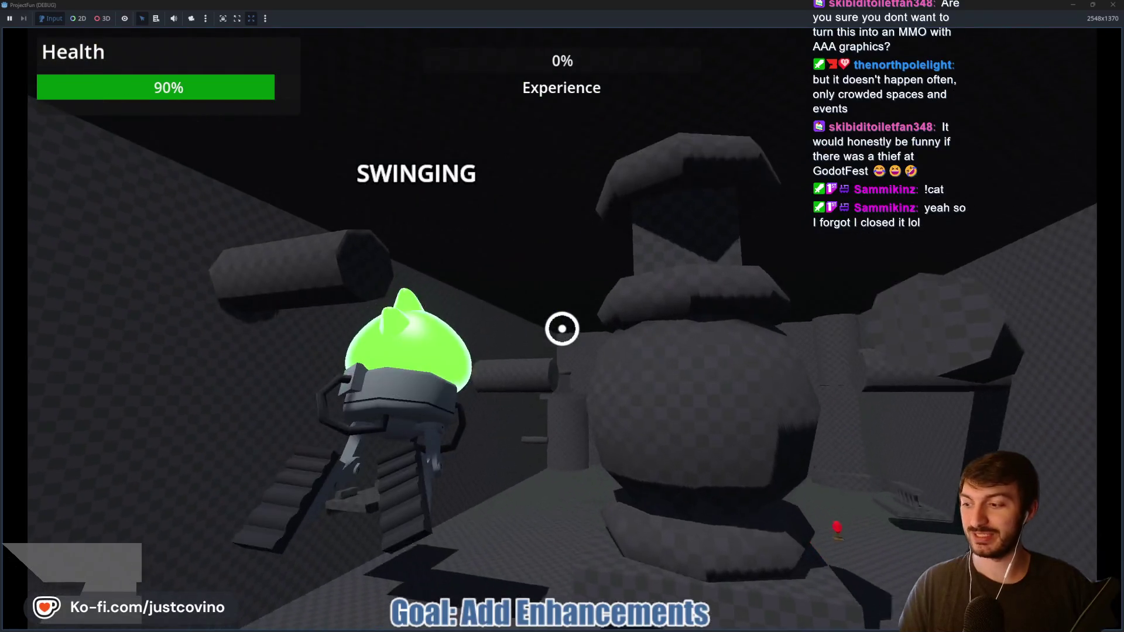
pyautogui.click(562, 328)
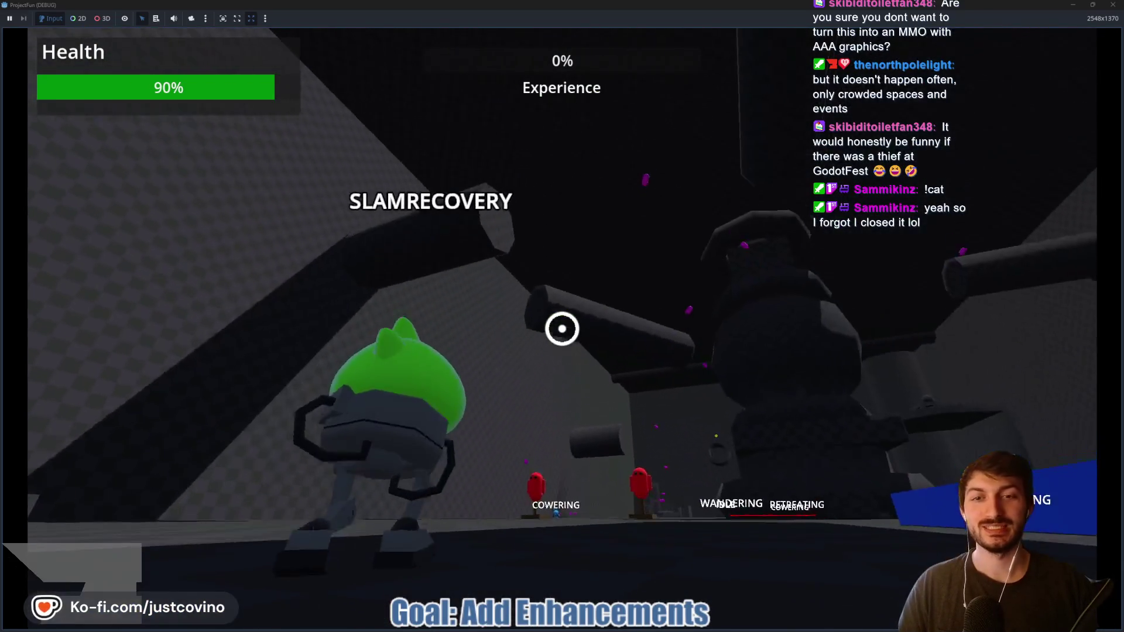
pyautogui.click(562, 328)
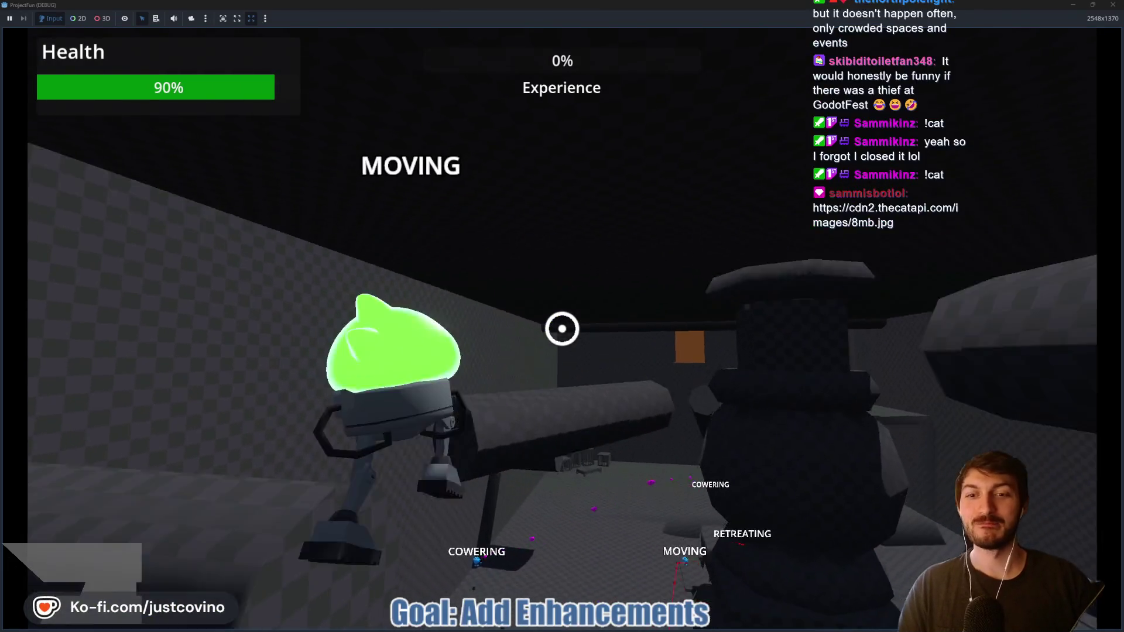
pyautogui.click(562, 328)
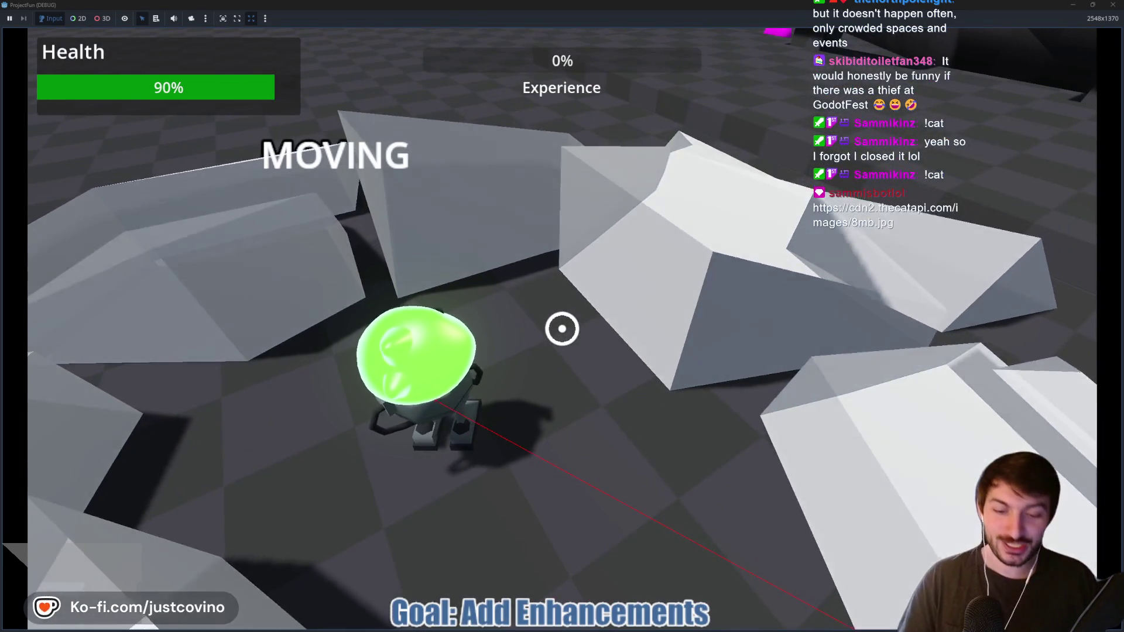
pyautogui.press('F8')
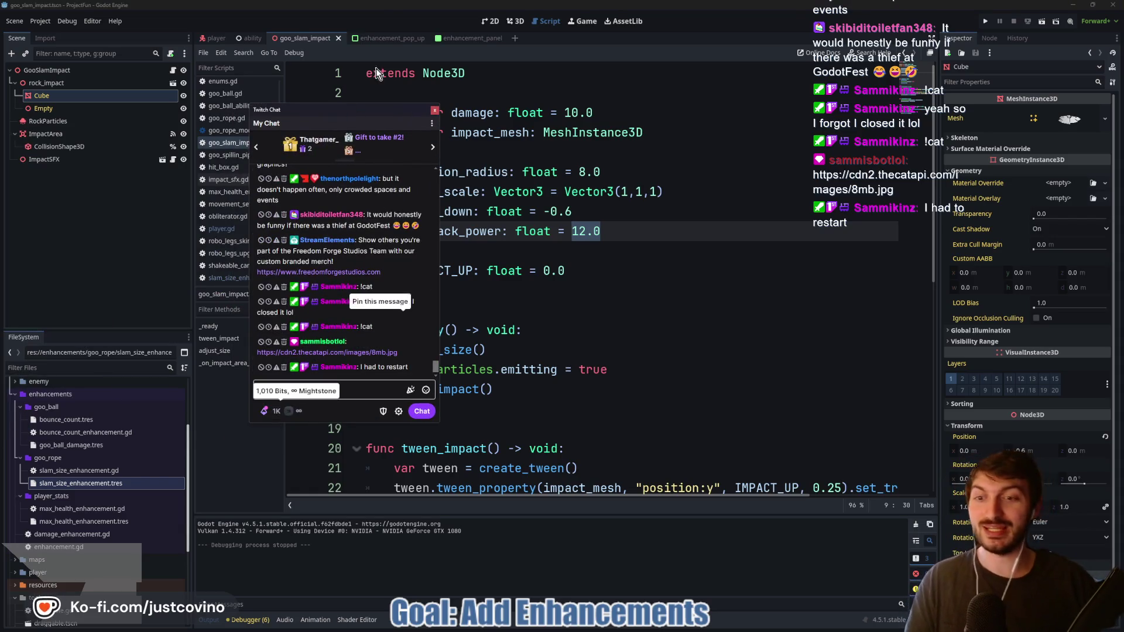
pyautogui.moveTo(342, 110); pyautogui.dragTo(0, 100)
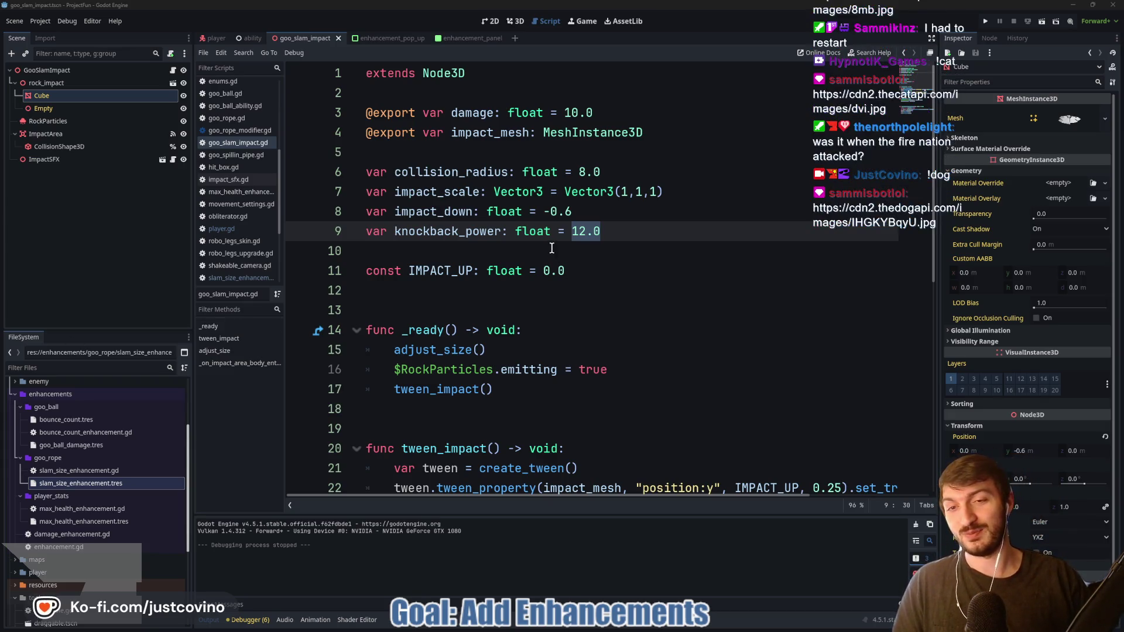
pyautogui.click(523, 288)
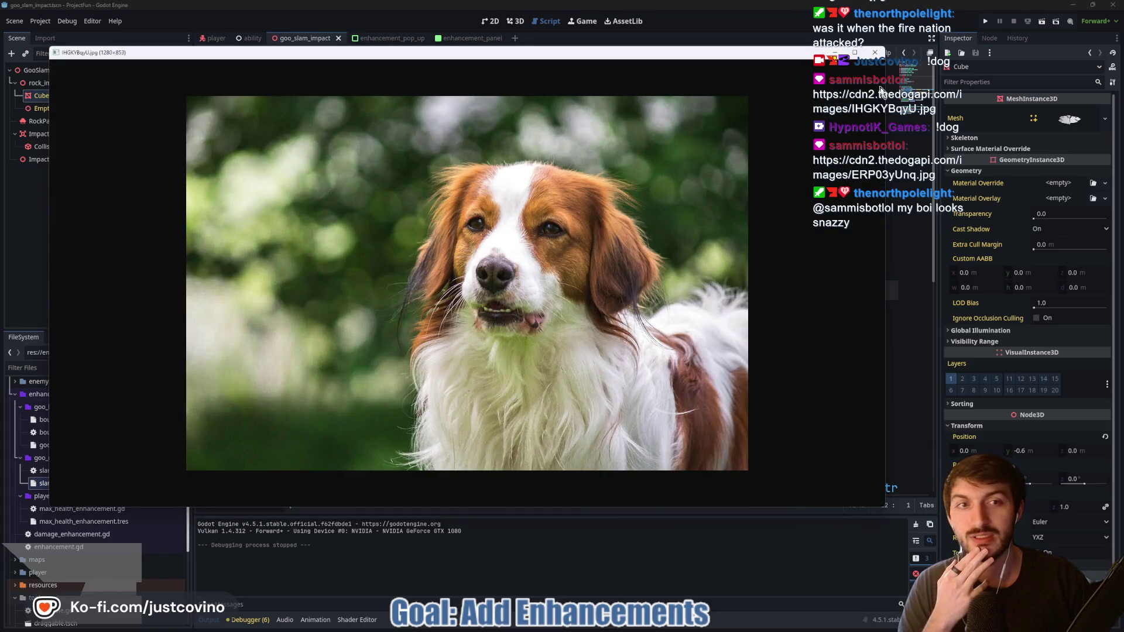
pyautogui.click(875, 52)
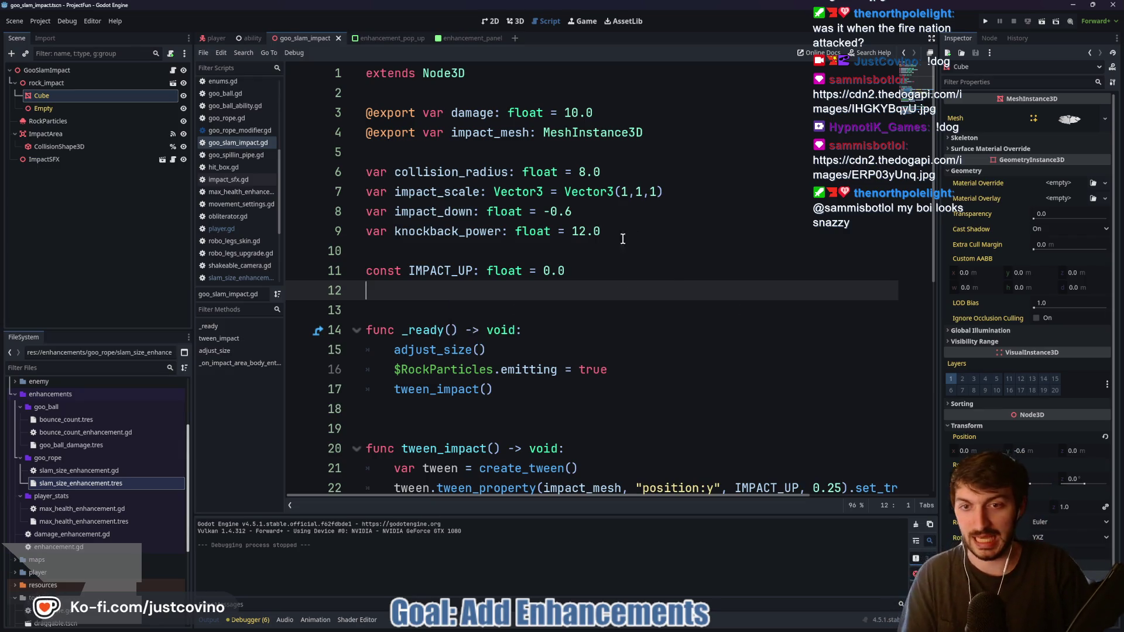
pyautogui.scroll(-6, 591, 292)
pyautogui.scroll(-1, 559, 284)
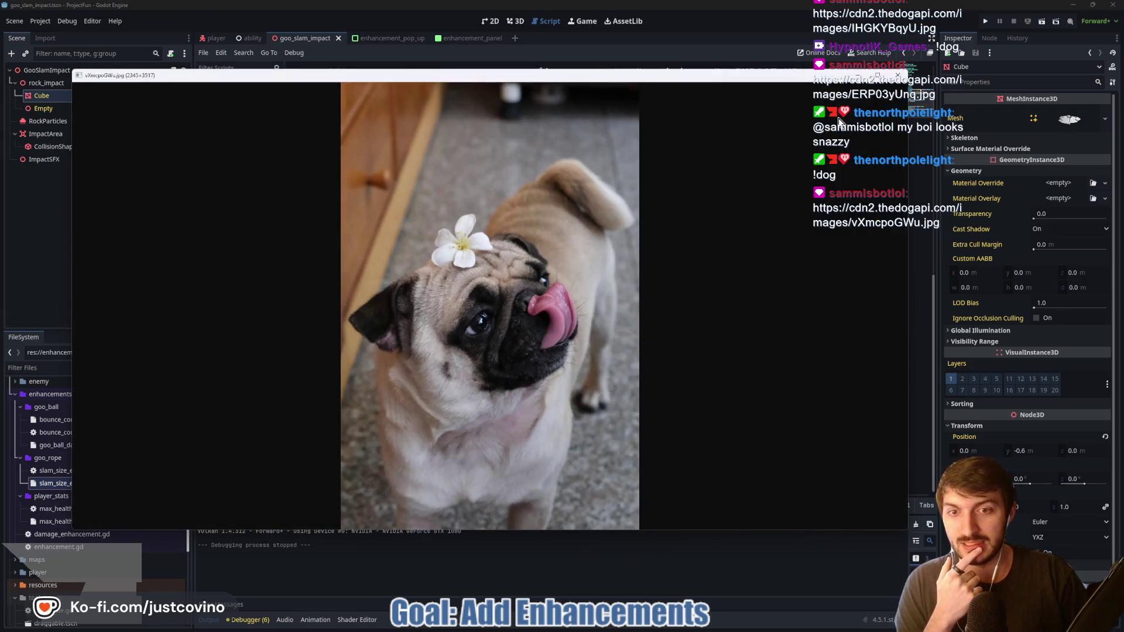
pyautogui.click(897, 75)
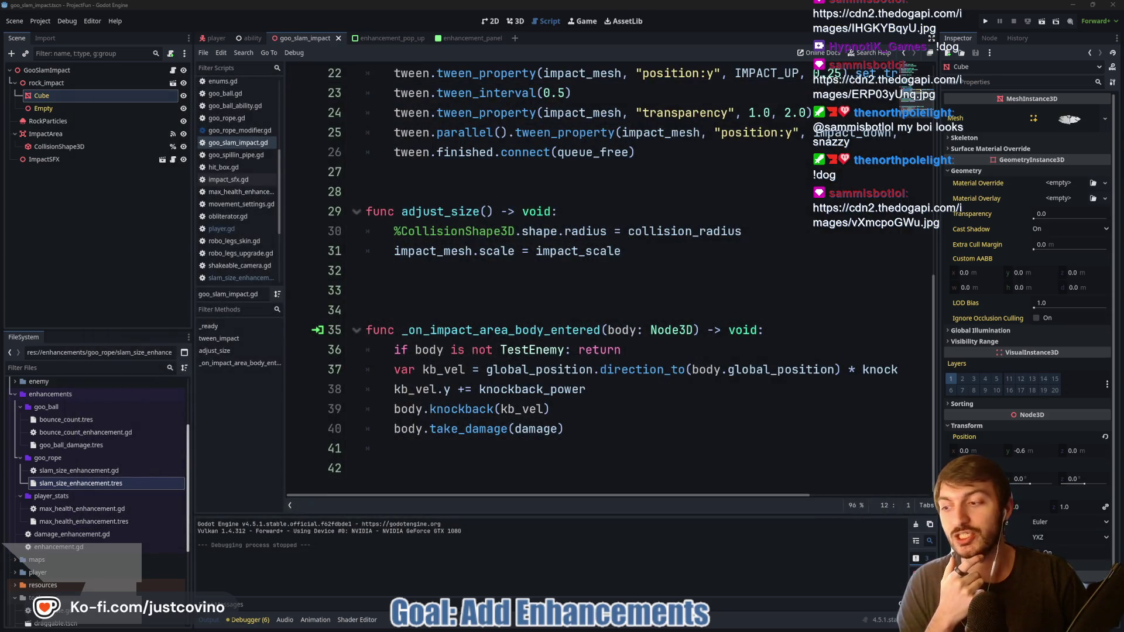
pyautogui.click(506, 282)
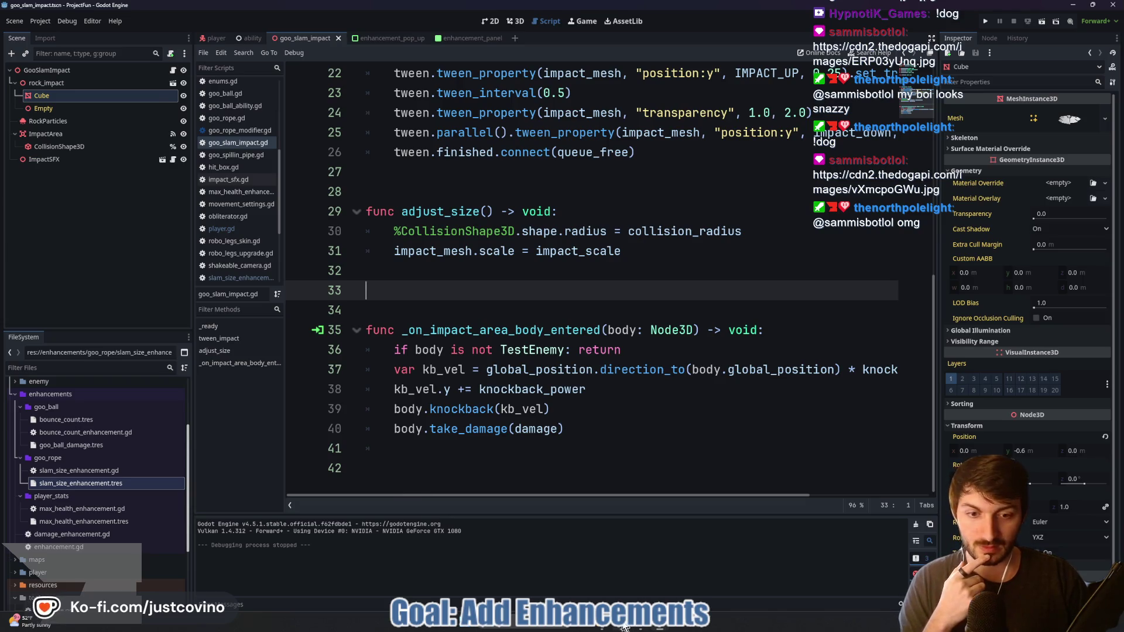
pyautogui.click(693, 627)
# Step: Tick Slam Size (Size + Knockback Power) under Goo Slam on Notion's Progression page, then leave Notion
pyautogui.scroll(-2, 450, 334)
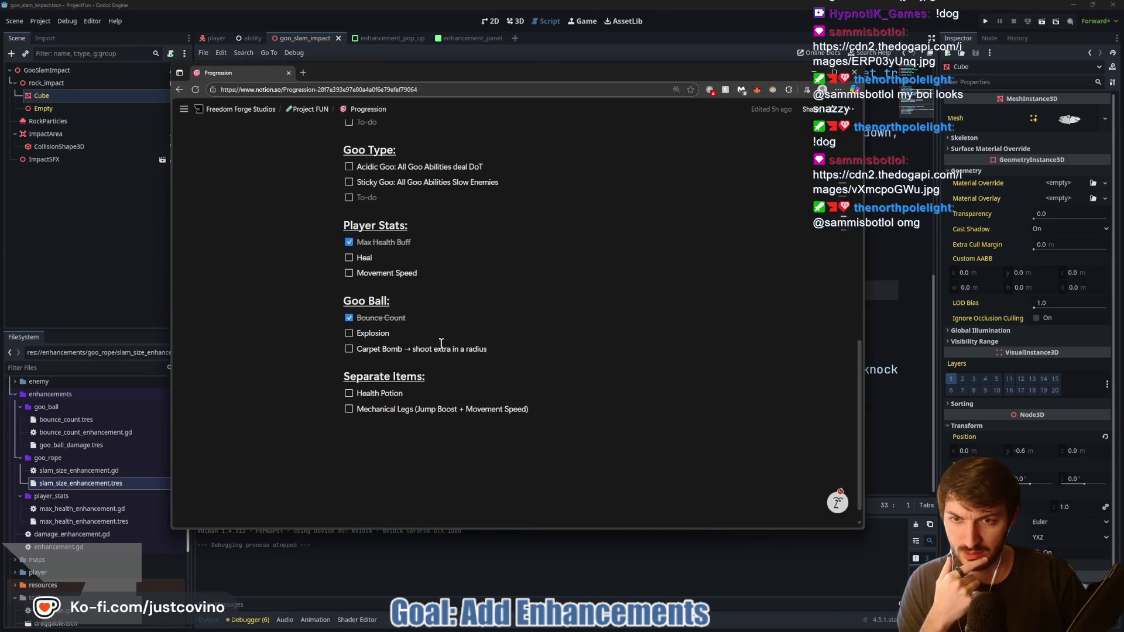
pyautogui.scroll(5, 398, 353)
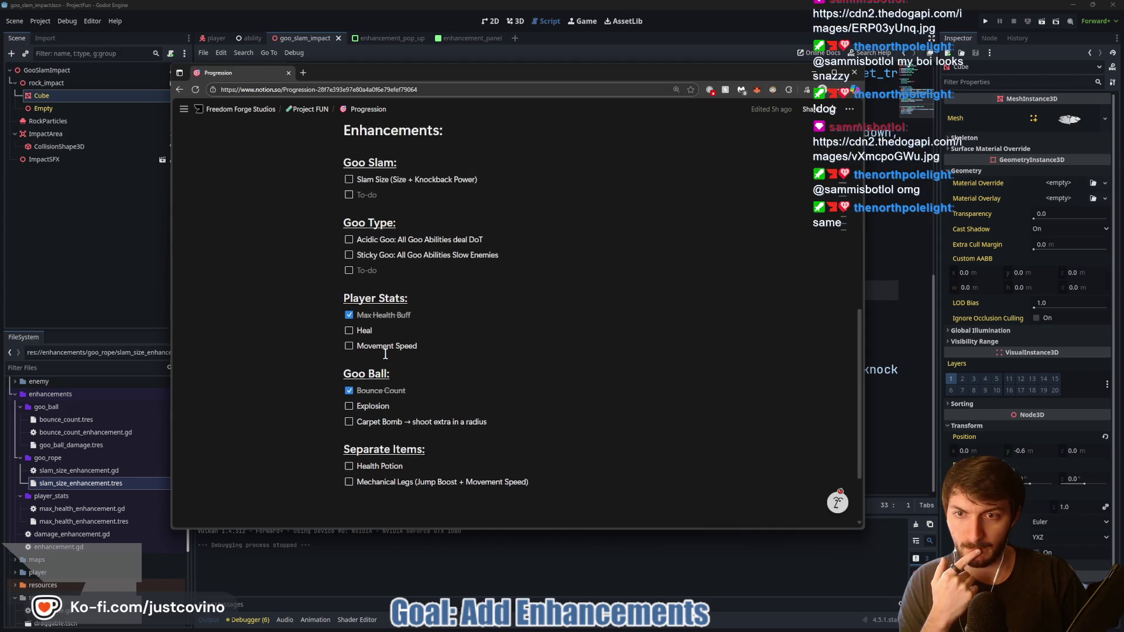
pyautogui.click(423, 267)
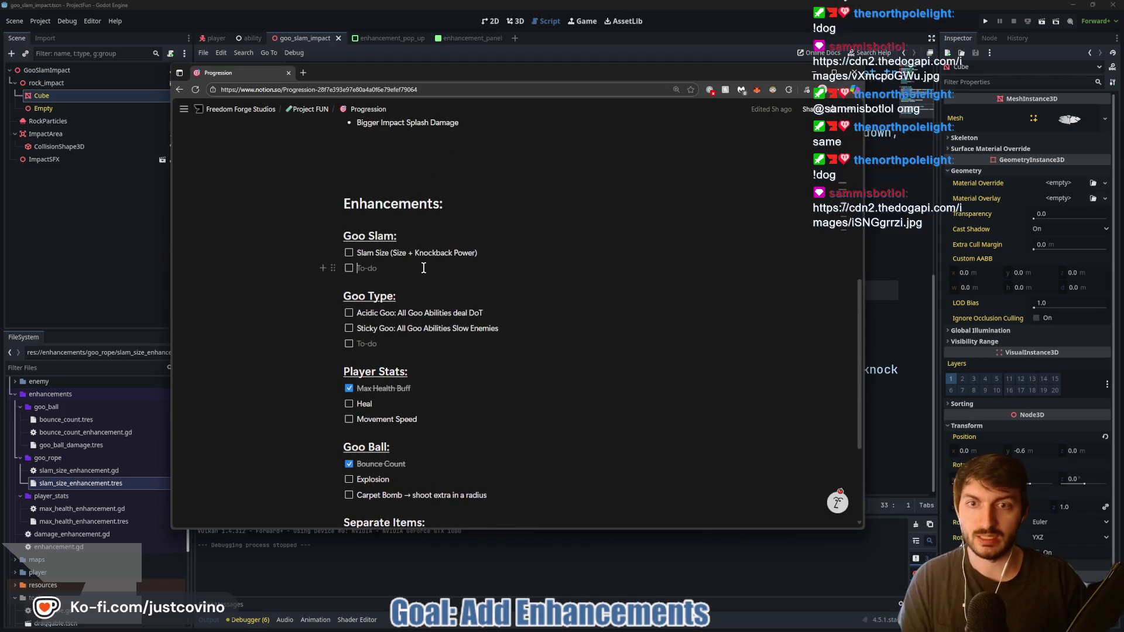
pyautogui.click(350, 253)
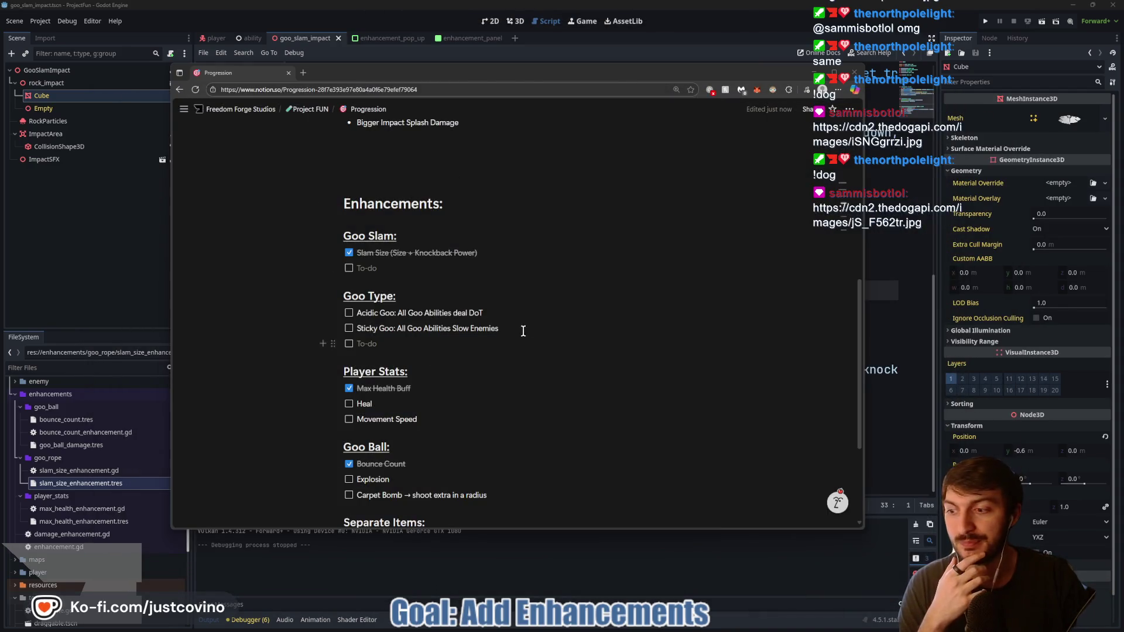
pyautogui.hotkey('alt', 'Tab')
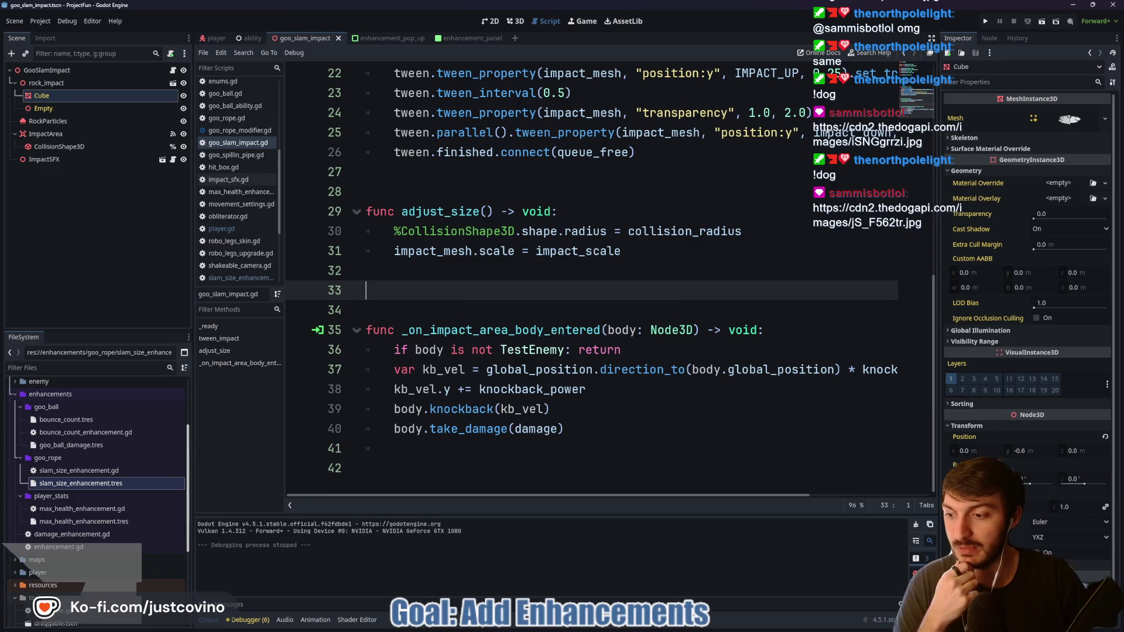
# Step: Scroll to the top of goo_slam_impact.gd and place the caret at line 13
pyautogui.scroll(6, 545, 297)
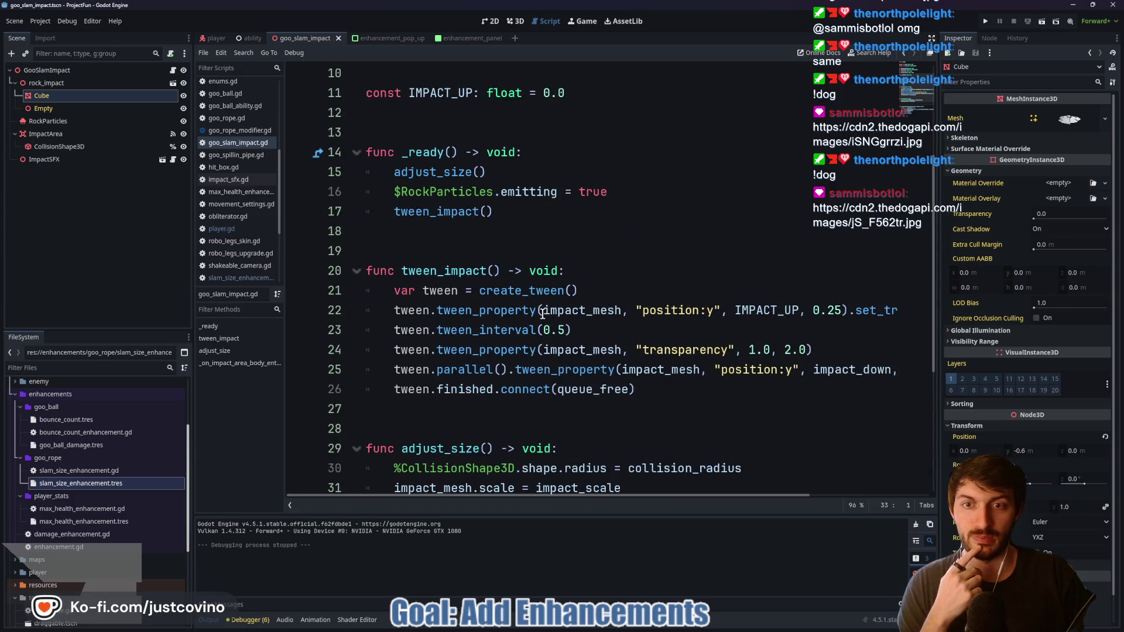
pyautogui.scroll(1, 568, 297)
pyautogui.click(560, 301)
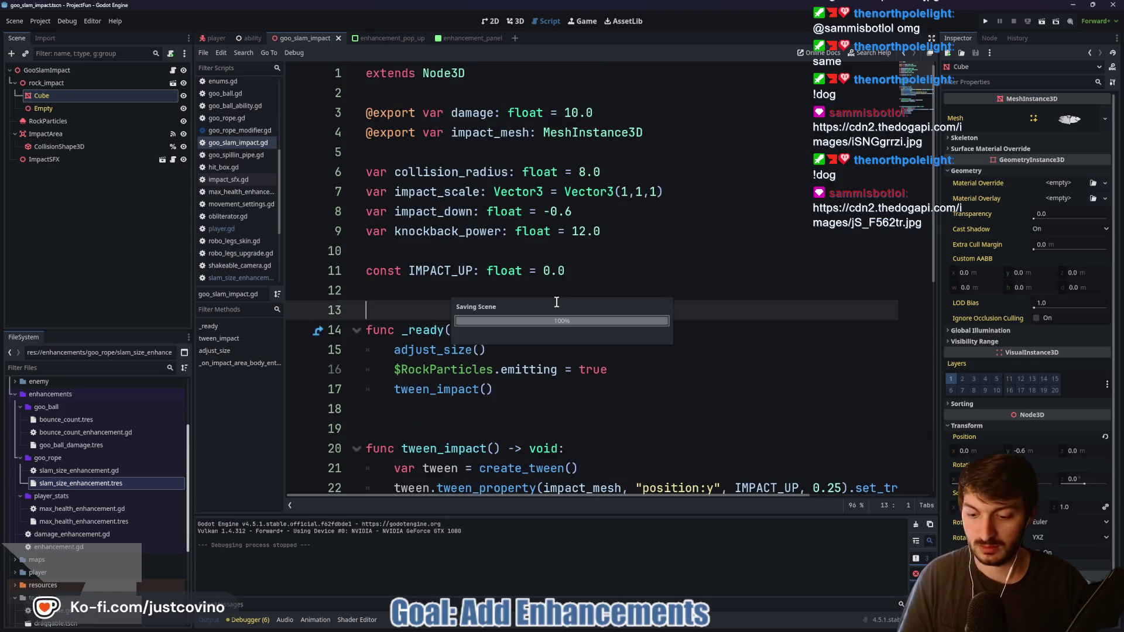